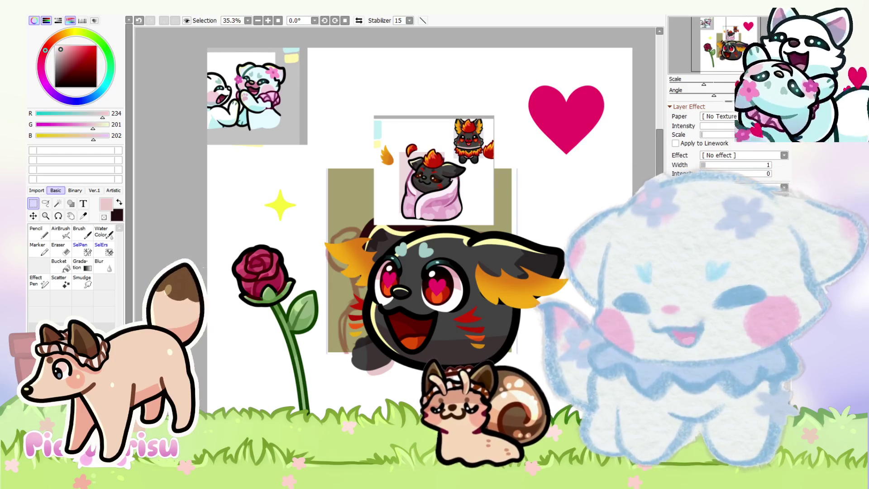
Step: Undo the previous edit with the freehand selection tool active
scroll(395, 310, down, 1)
scroll(395, 311, up, 2)
scroll(403, 281, up, 2)
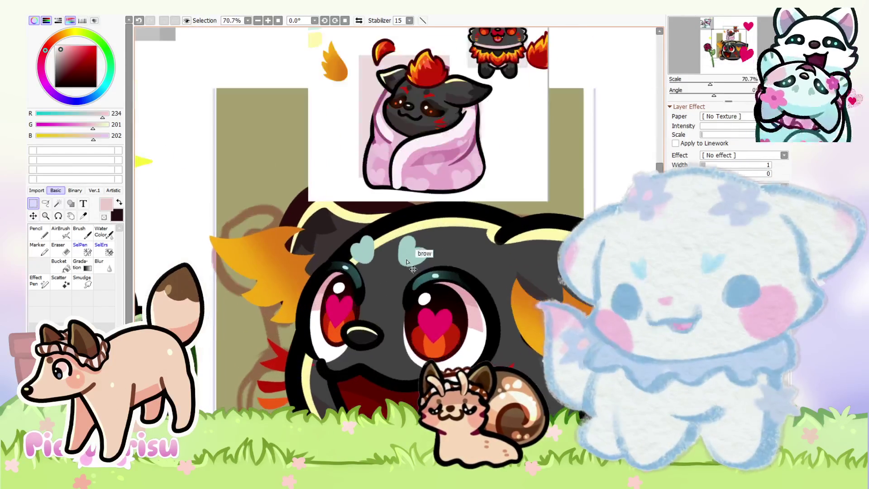
scroll(412, 254, down, 4)
scroll(412, 255, up, 6)
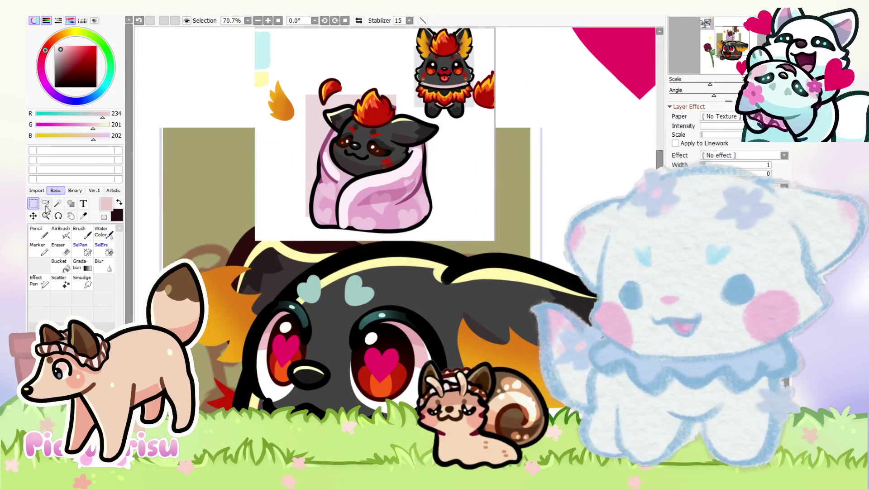
click(45, 205)
key(ctrl+z)
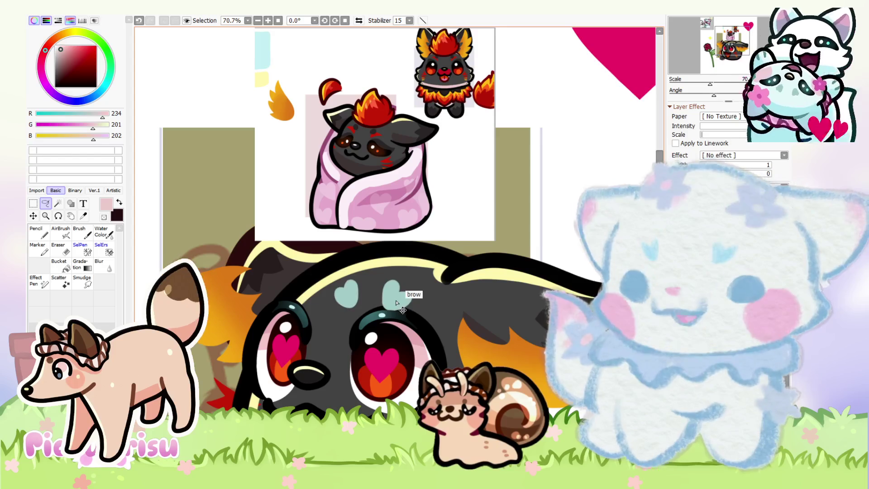
scroll(337, 115, up, 2)
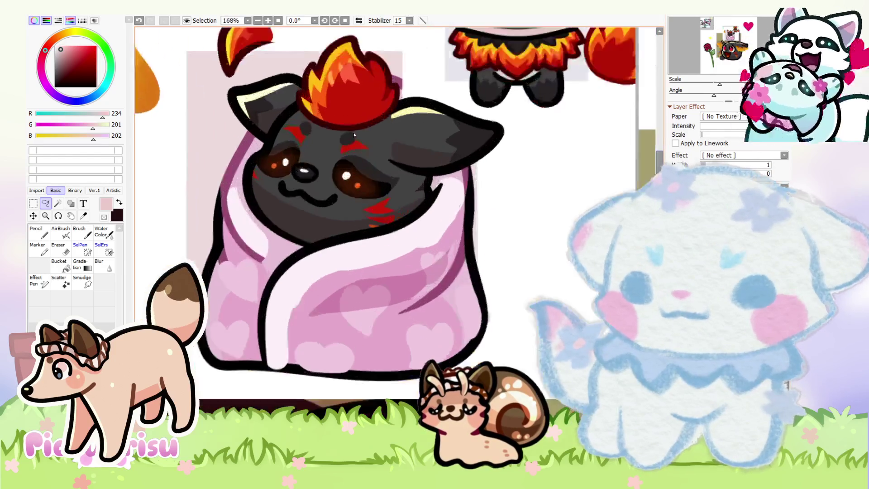
scroll(337, 115, up, 1)
Step: Sample the flame tuft's red and draw a solid red angled brow above the right eye
alt+click(337, 115)
scroll(337, 115, down, 1)
scroll(337, 114, down, 1)
drag(337, 115, 311, 338)
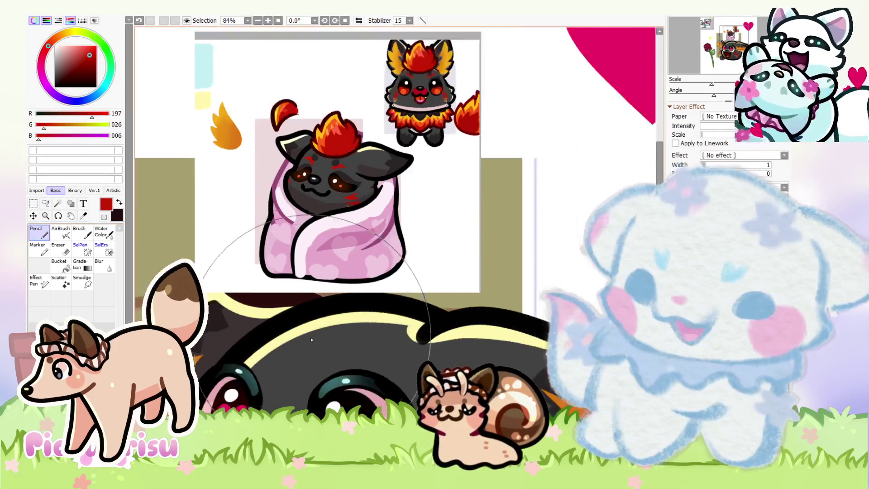
scroll(395, 242, up, 2)
key(n)
scroll(287, 291, up, 3)
mouse_move(222, 319)
mouse_down()
mouse_move(266, 248)
mouse_move(292, 300)
mouse_up()
scroll(272, 306, up, 1)
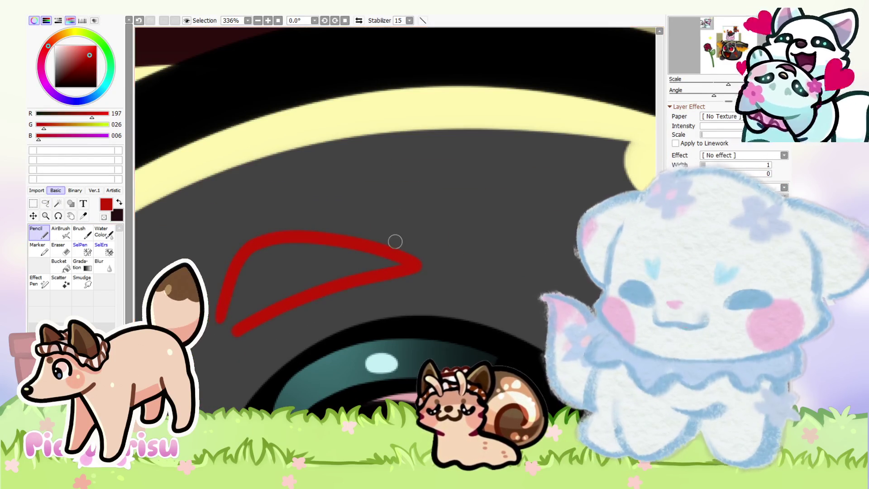
scroll(237, 310, up, 2)
mouse_move(244, 265)
mouse_down()
mouse_move(229, 346)
mouse_move(456, 266)
mouse_move(229, 314)
mouse_move(355, 249)
mouse_move(327, 266)
mouse_up()
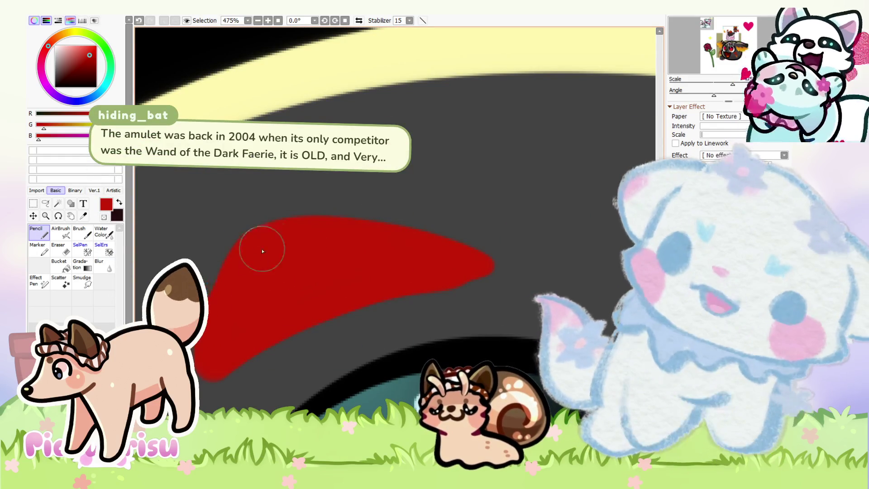
Step: Erase stray edges of the red brow and begin transforming it
key(e)
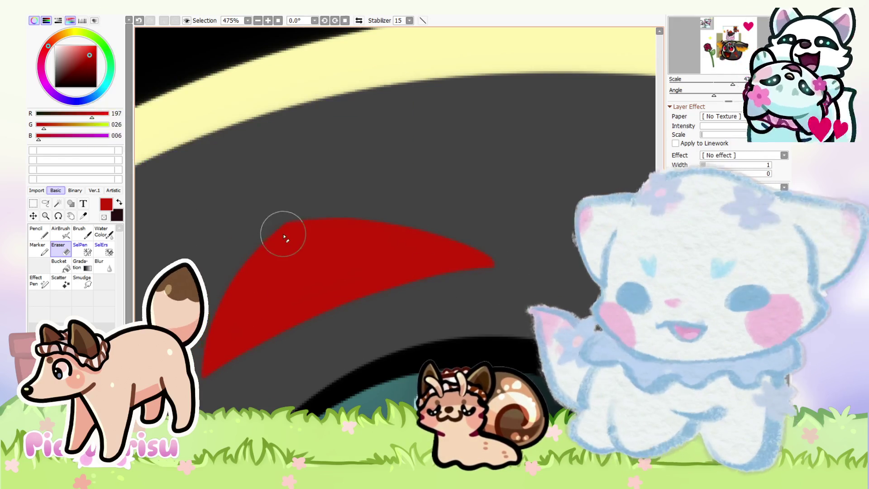
scroll(389, 218, down, 5)
scroll(439, 203, down, 3)
scroll(452, 199, down, 2)
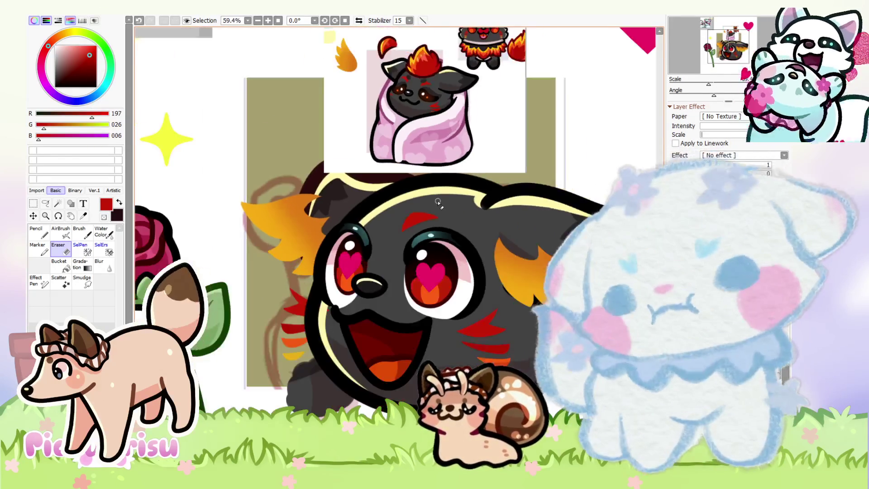
scroll(462, 196, up, 2)
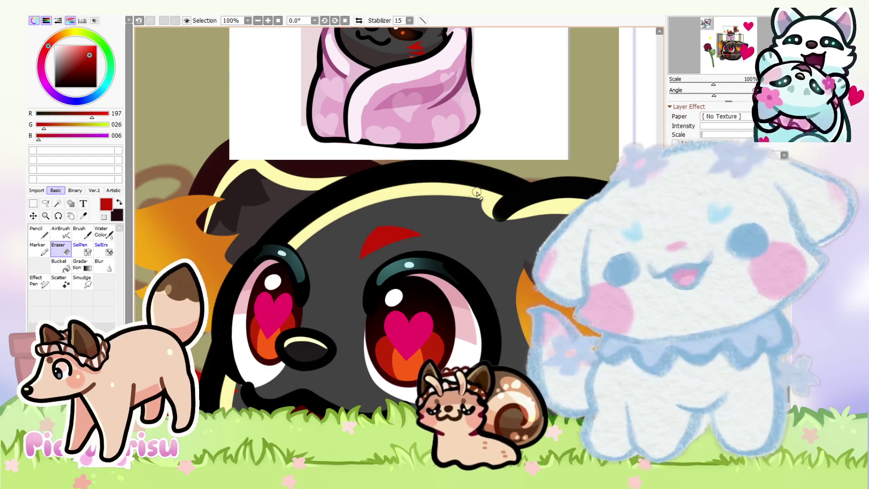
scroll(460, 193, up, 1)
scroll(457, 194, up, 1)
key(ctrl+t)
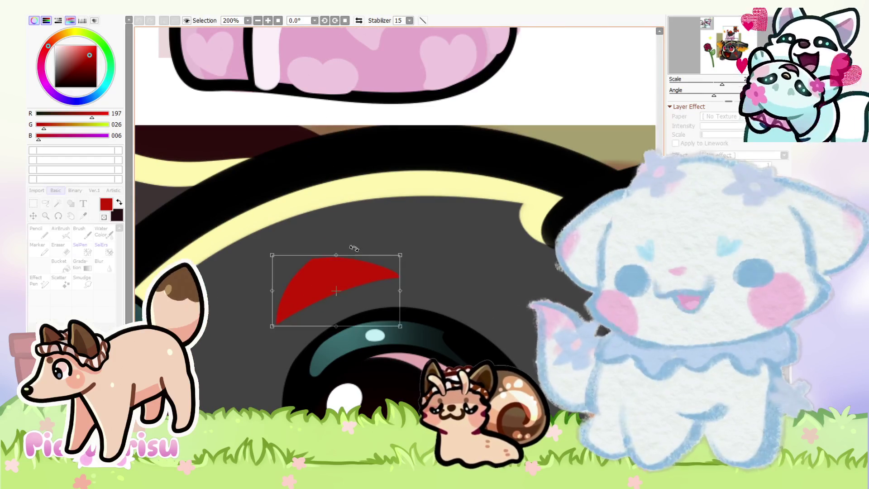
Step: Nudge the red brow up and to the right and commit its position
drag(348, 280, 352, 277)
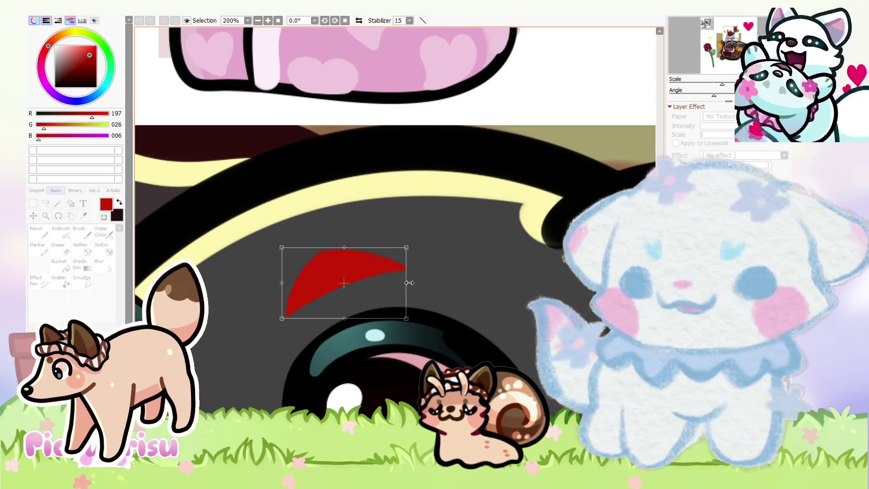
scroll(409, 283, down, 5)
key(Return)
key(e)
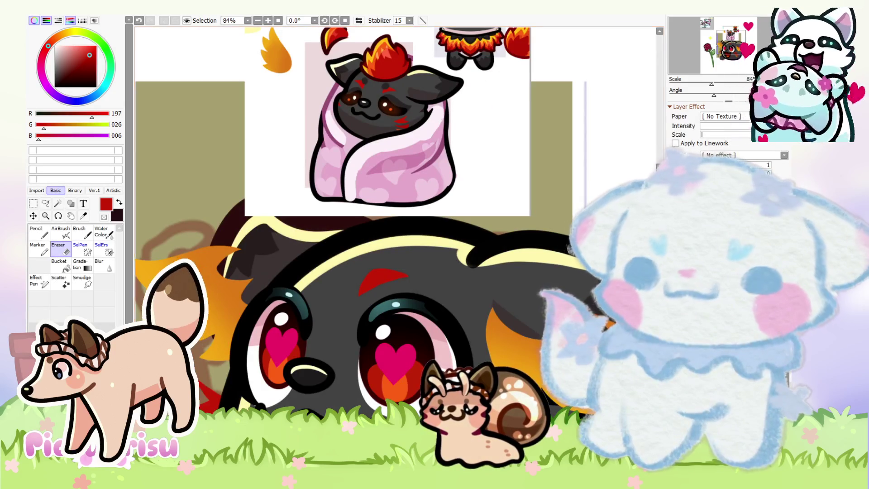
scroll(409, 283, up, 3)
key(ctrl+t)
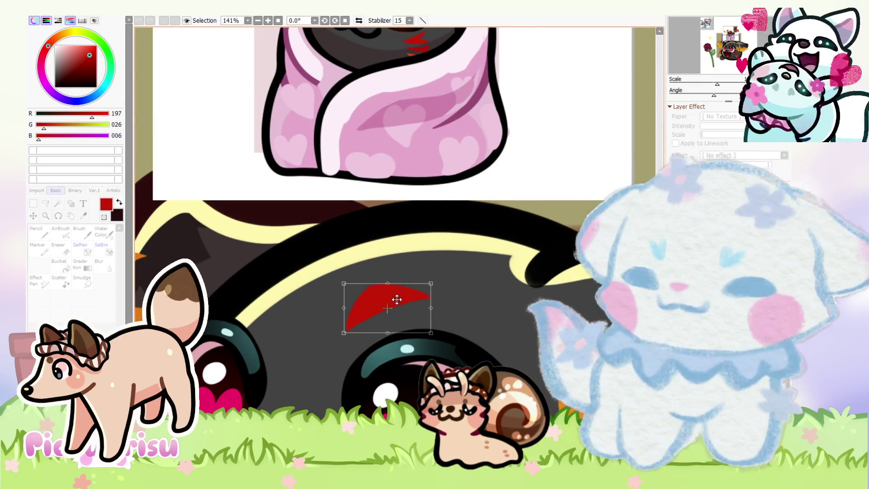
scroll(367, 211, down, 3)
key(Return)
key(e)
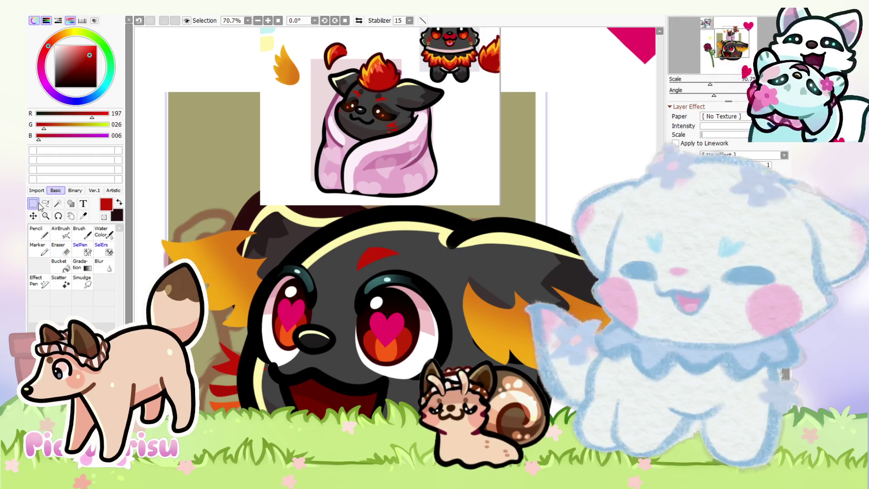
scroll(362, 224, up, 2)
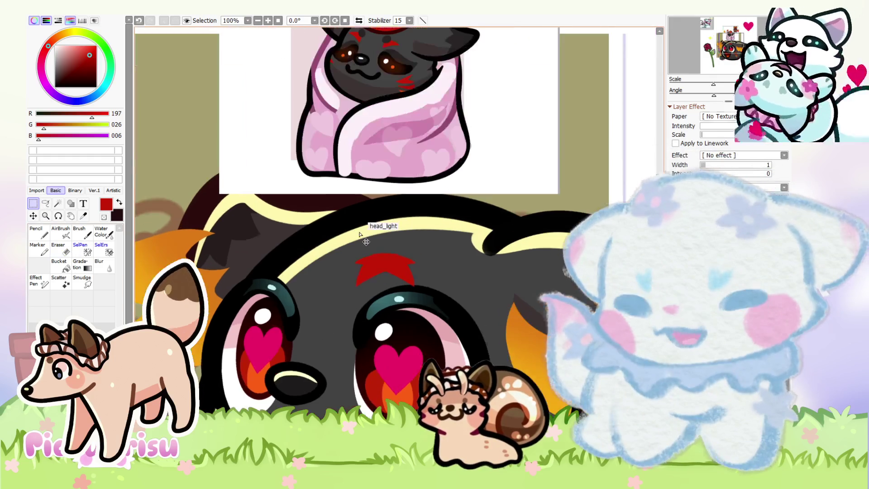
Step: Place a copy of the brow angled above the left eye
key(ctrl+t)
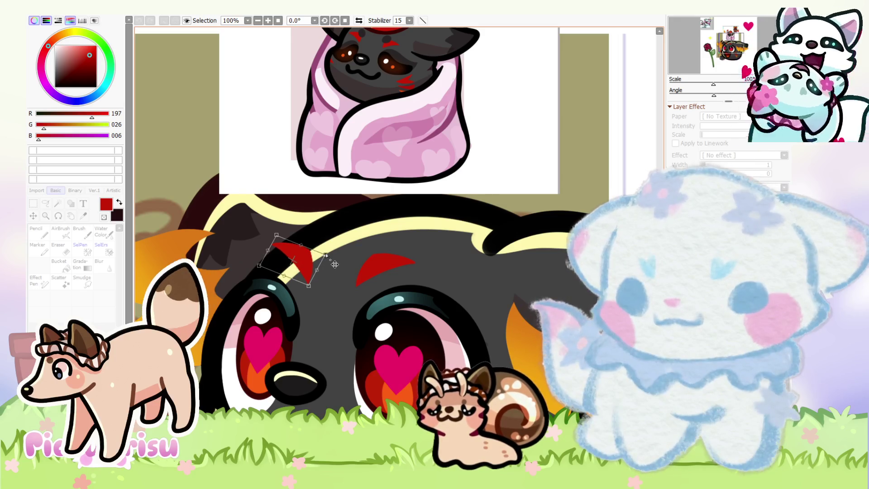
drag(267, 252, 266, 257)
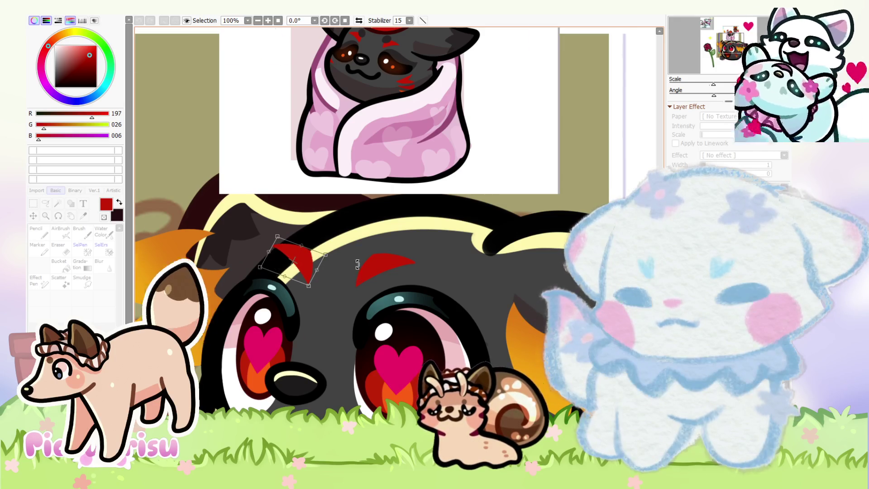
key(Return)
scroll(357, 264, down, 5)
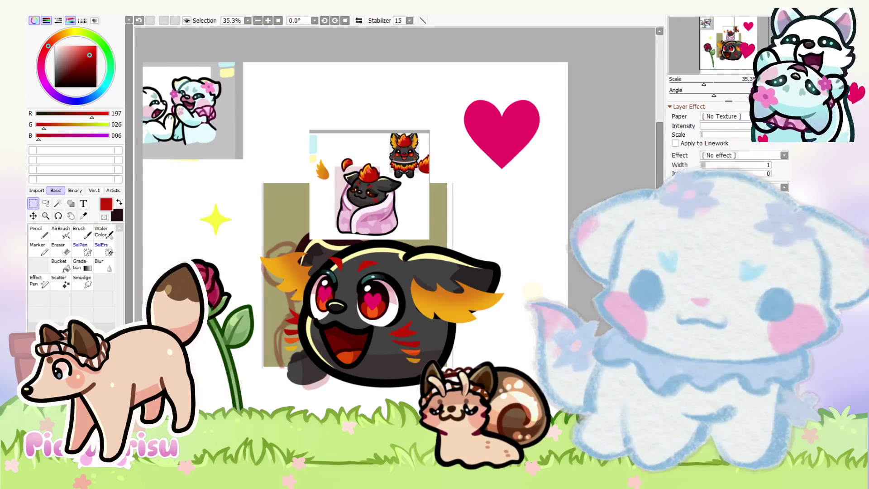
Step: Sample the fox's dark grey fur colour
scroll(407, 193, up, 4)
alt+click(407, 193)
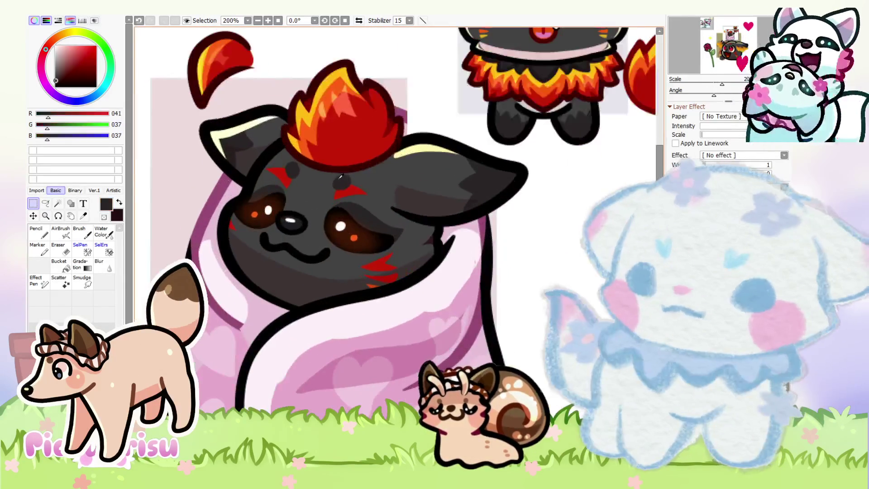
scroll(371, 227, down, 4)
scroll(308, 349, up, 4)
scroll(285, 204, up, 3)
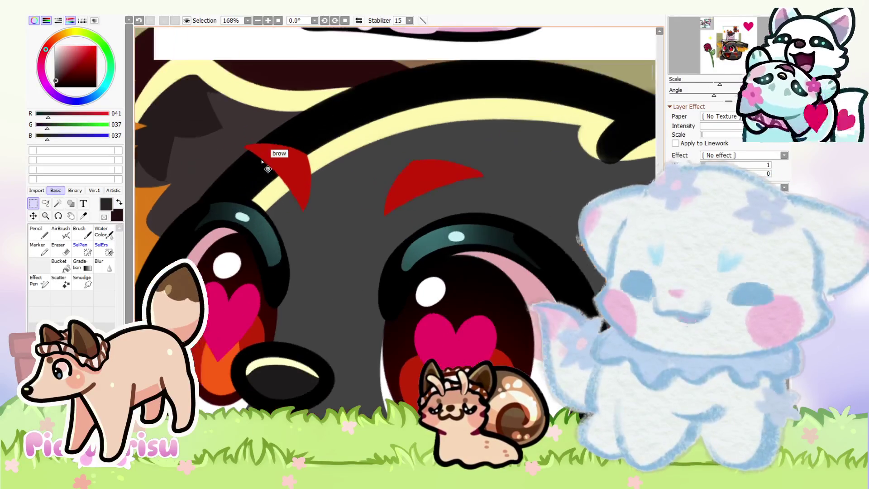
Step: Transform both red eyebrows together and commit their new placement
key(ctrl+t)
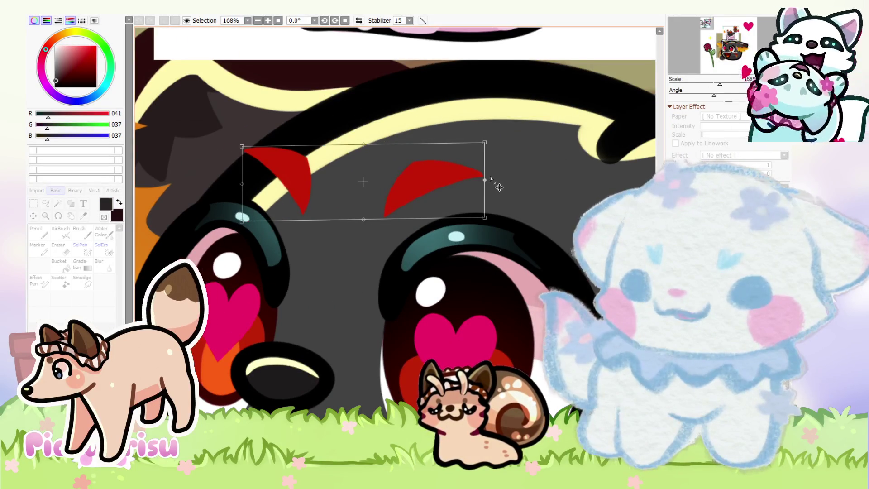
key(Return)
scroll(429, 331, down, 5)
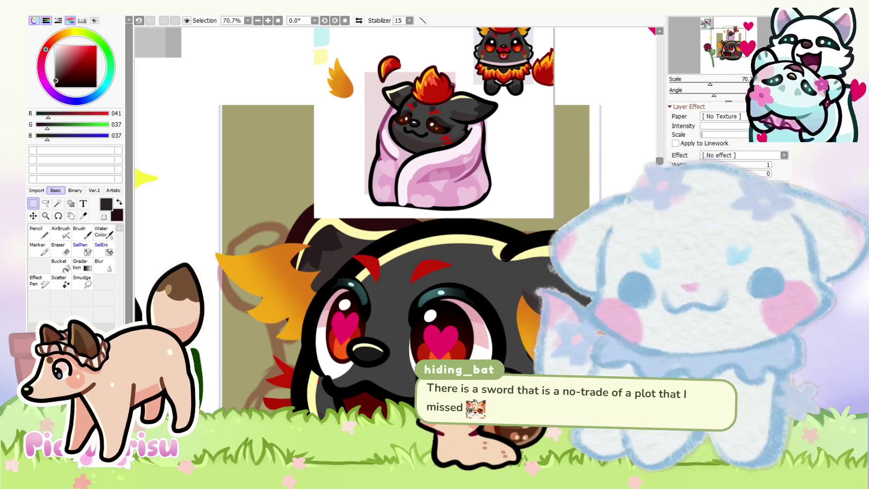
scroll(474, 267, up, 3)
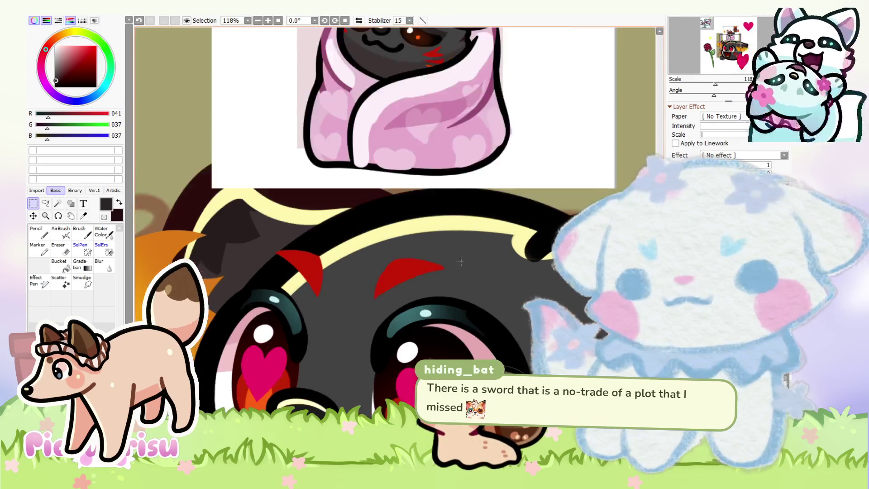
scroll(474, 268, up, 2)
key(n)
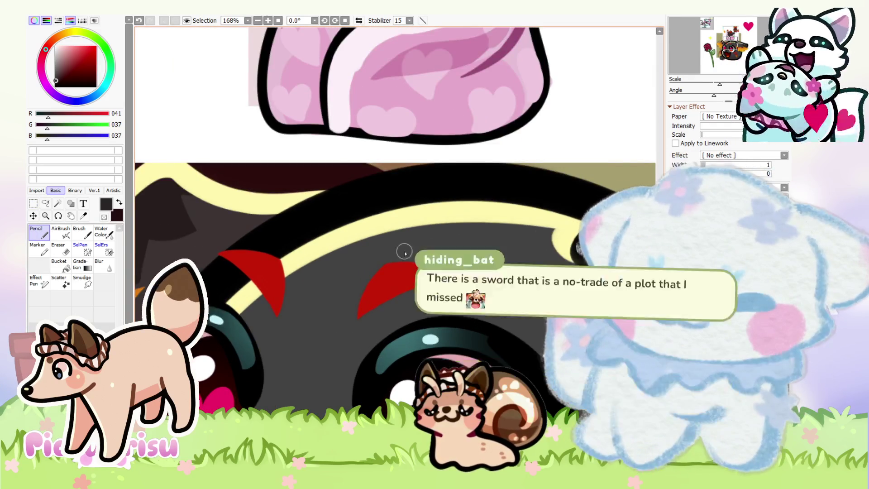
scroll(396, 249, up, 2)
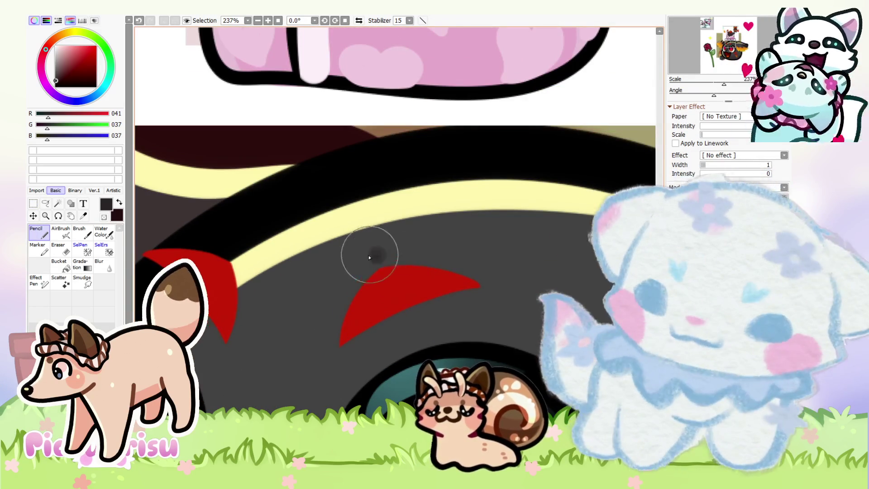
Step: Paint dark grey over the upper tips of both red brows
drag(368, 261, 375, 255)
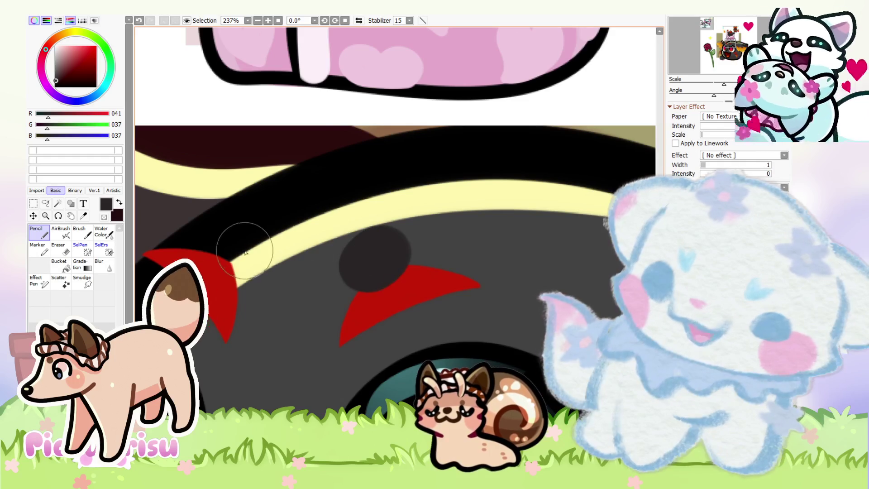
click(243, 253)
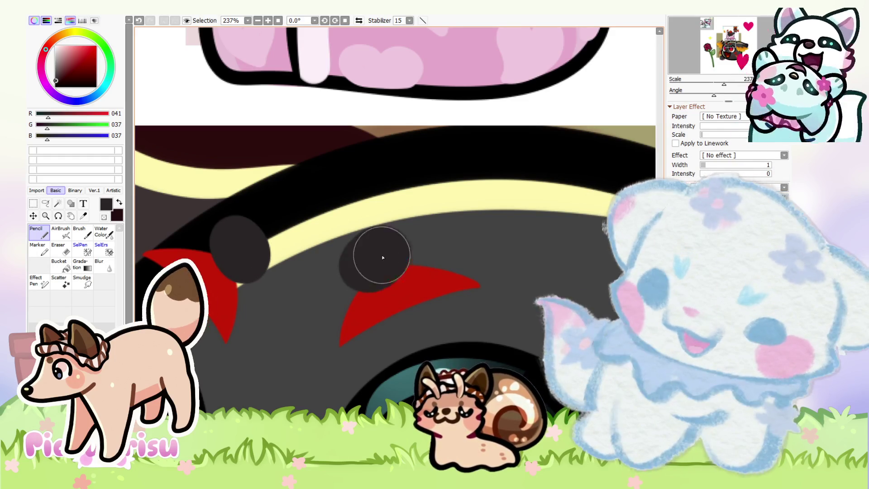
key(Home)
scroll(285, 231, up, 5)
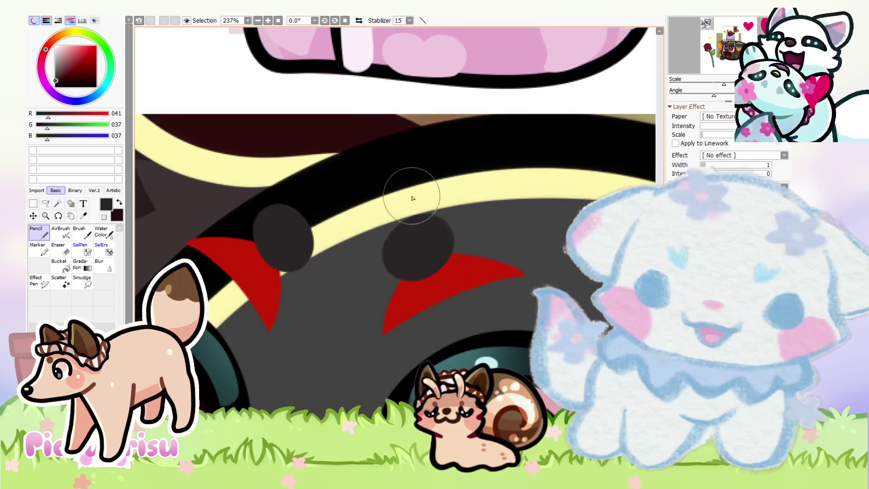
Step: Dab dark grey dots on the forehead and brow, enlarging one into a solid patch
click(410, 247)
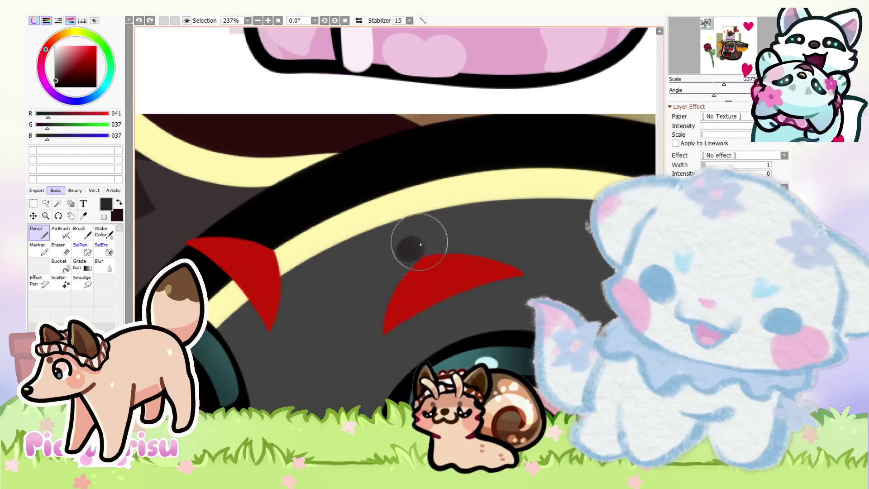
click(421, 239)
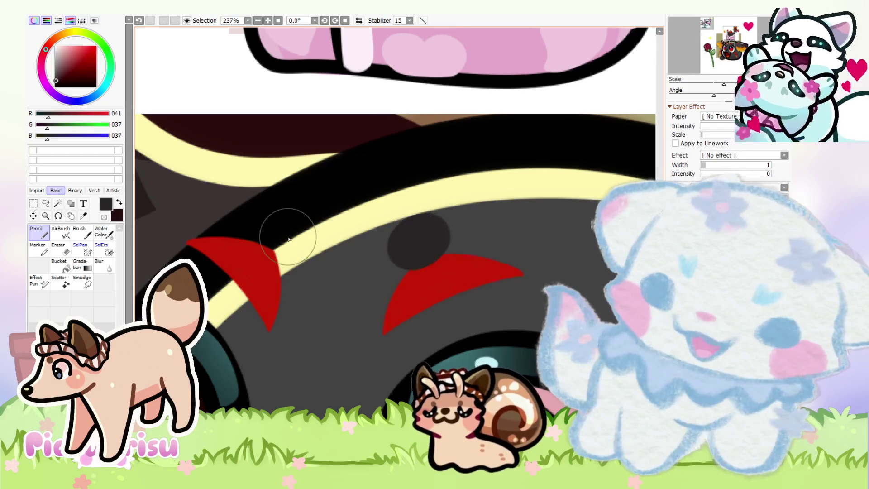
click(280, 245)
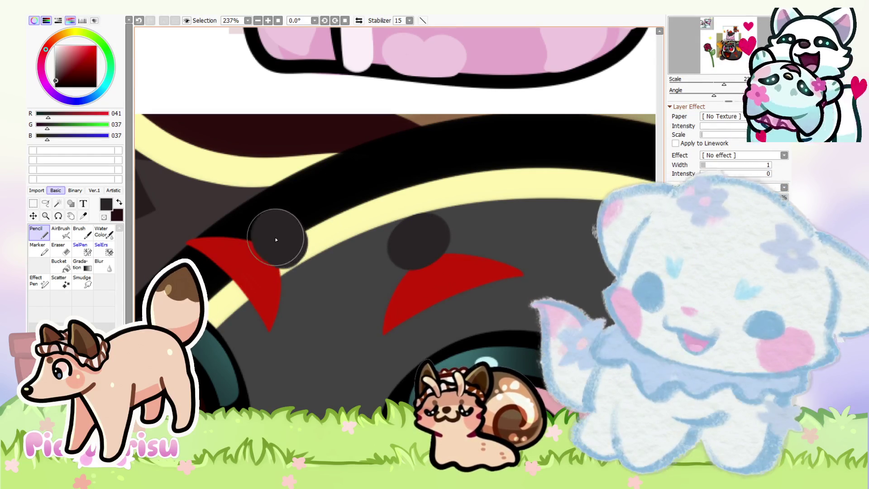
click(279, 237)
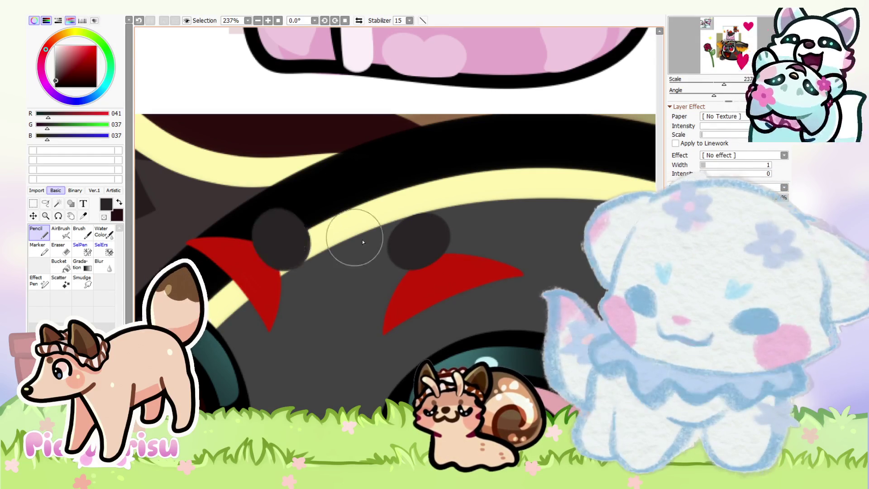
scroll(363, 242, down, 5)
scroll(362, 240, up, 2)
scroll(389, 238, up, 3)
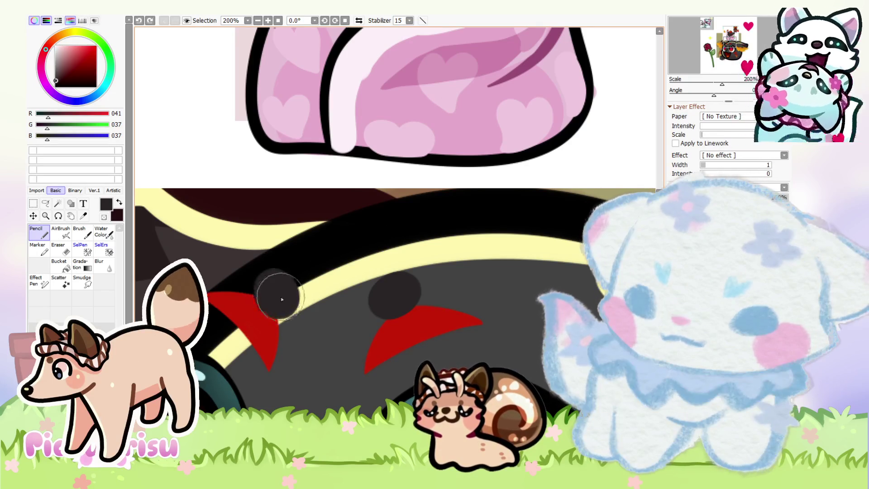
scroll(279, 295, down, 4)
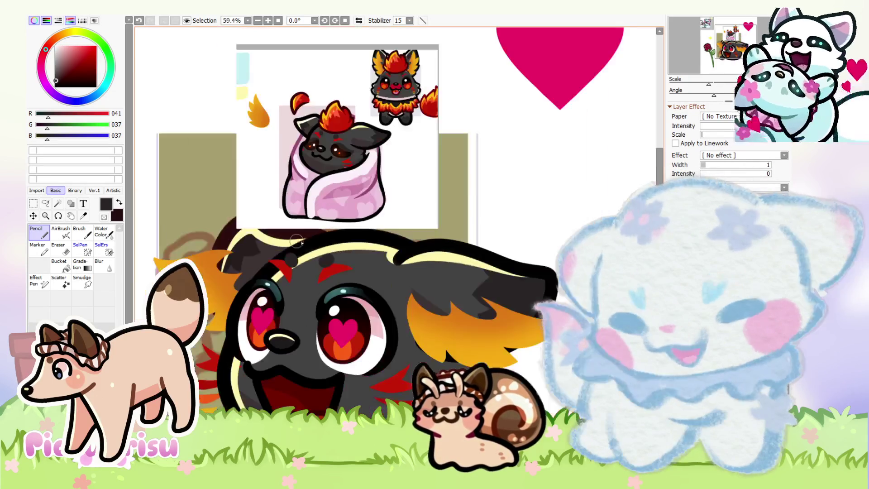
Step: Review the artwork and save the file
scroll(563, 229, down, 2)
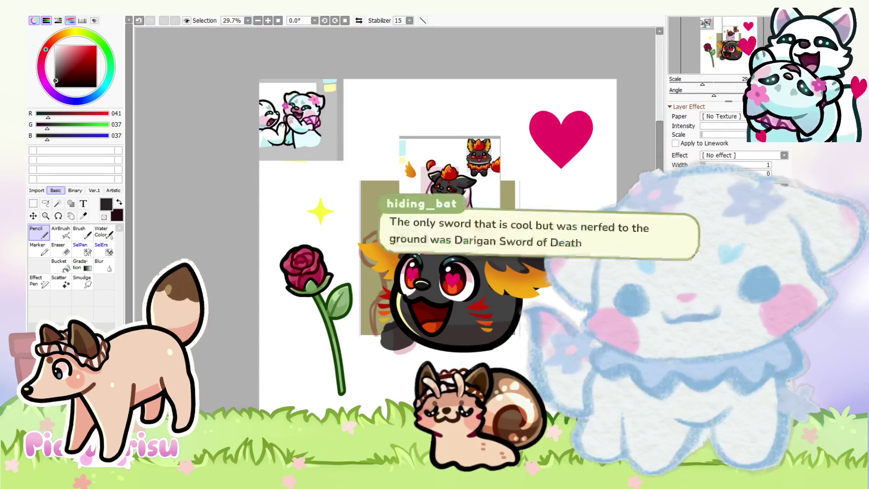
scroll(514, 216, up, 1)
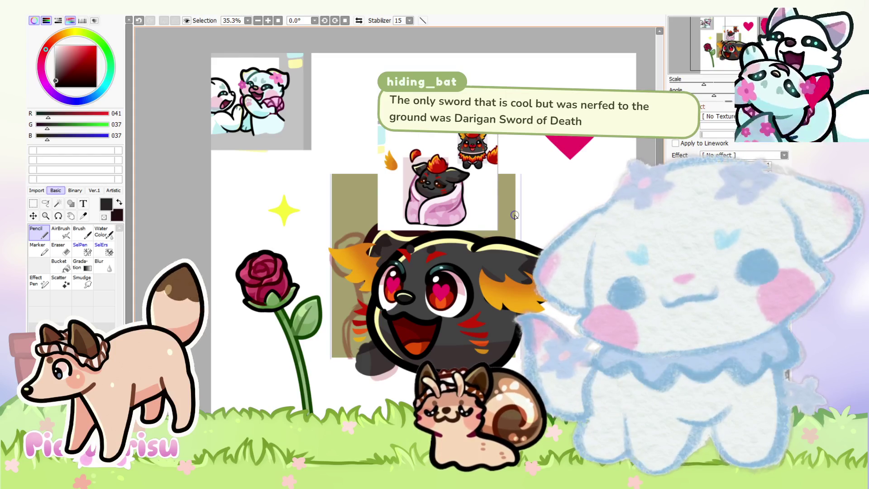
scroll(472, 166, up, 4)
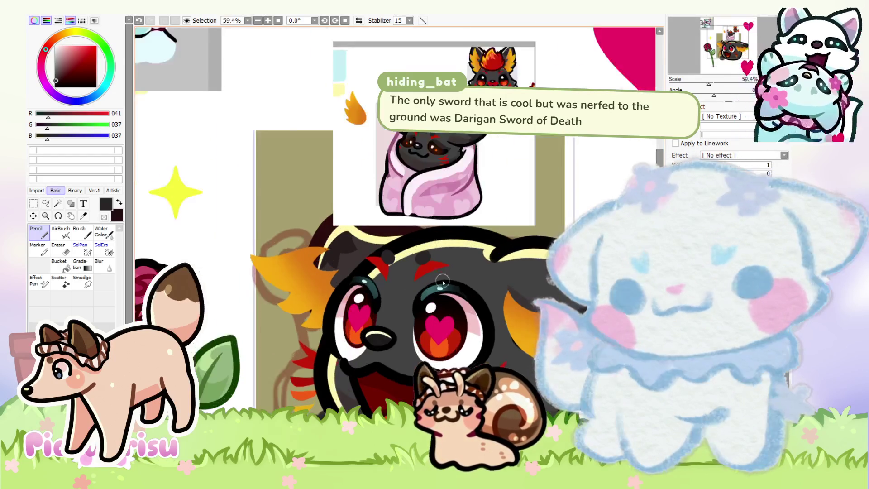
scroll(472, 165, up, 2)
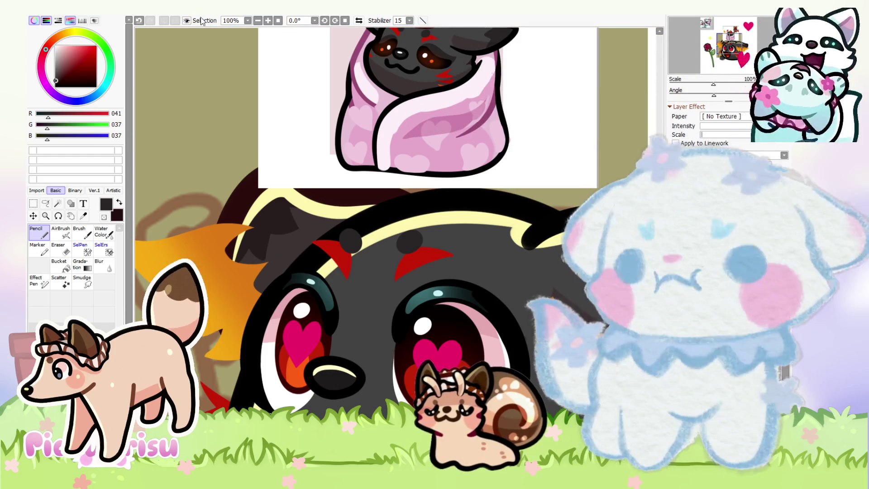
key(ctrl+s)
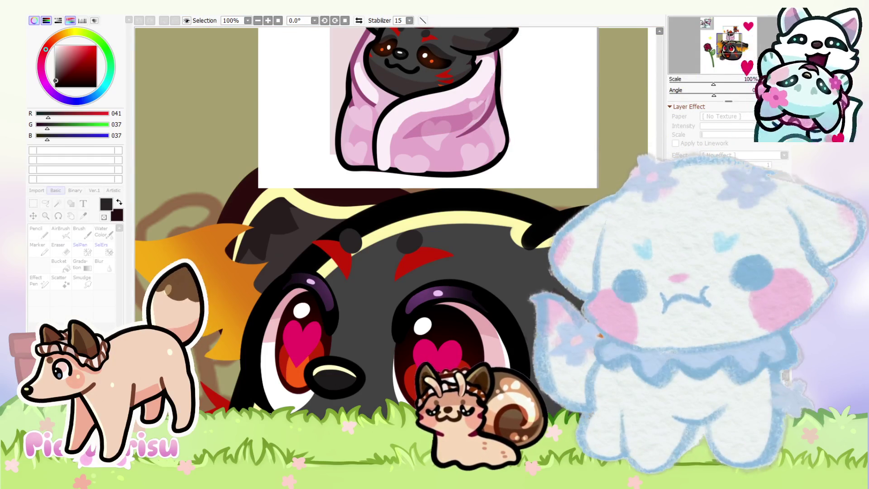
Step: Bring back the faded pink collar under the fox's head and pick an orange colour
scroll(399, 222, down, 6)
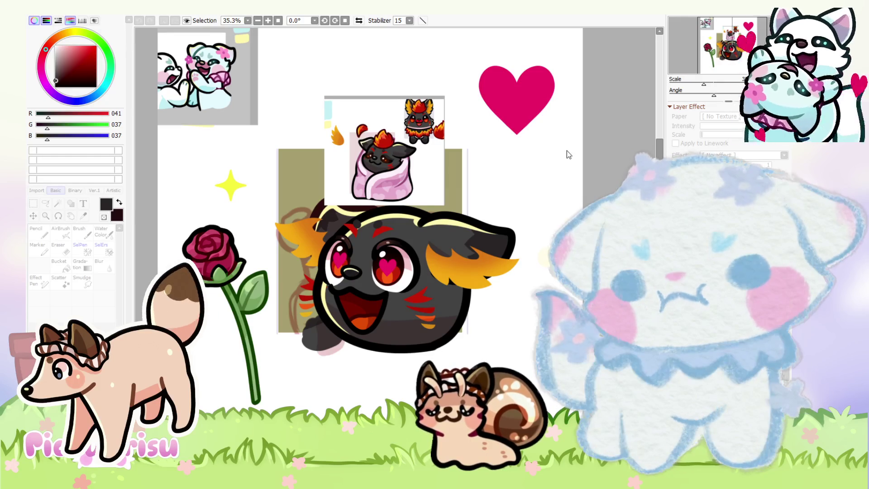
scroll(569, 150, down, 1)
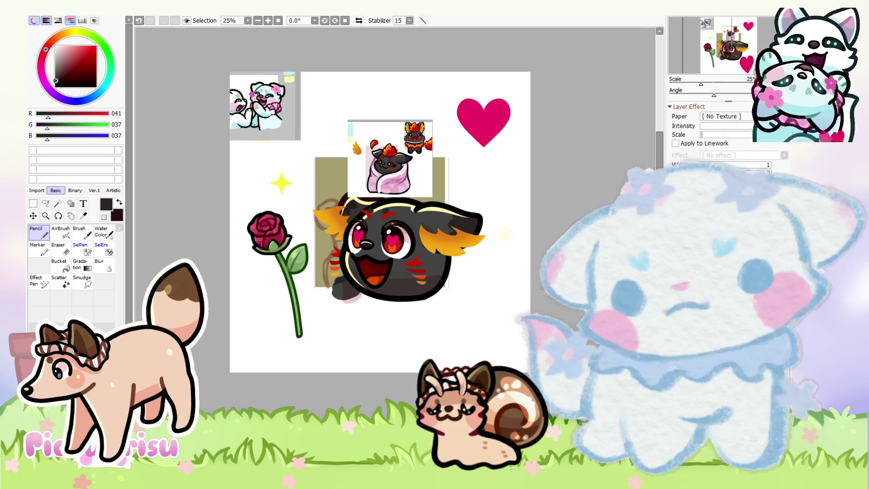
key(ctrl+v)
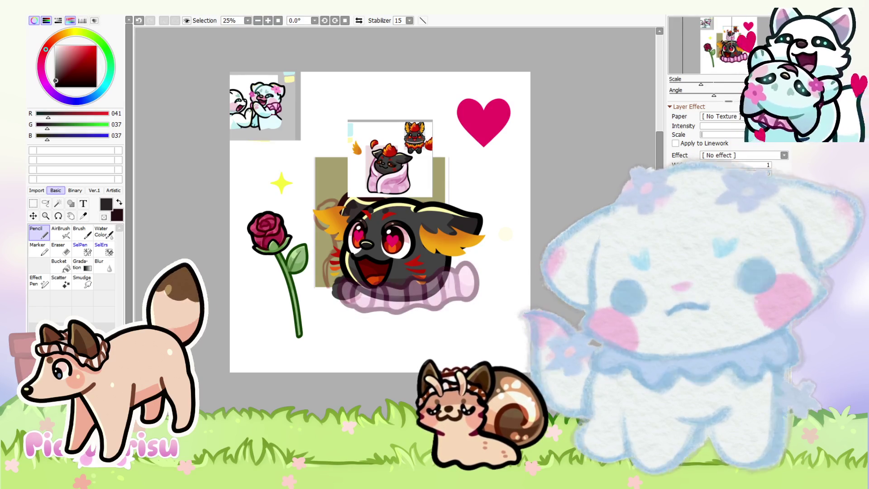
scroll(429, 310, up, 1)
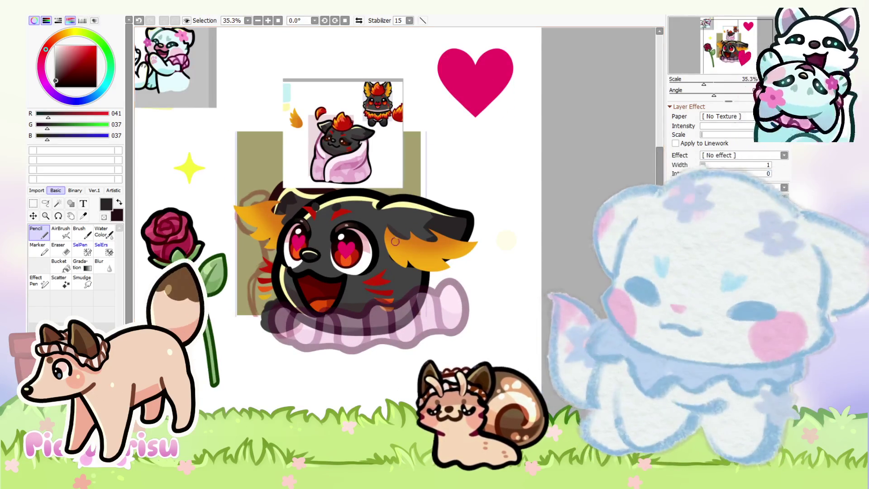
scroll(428, 310, up, 1)
alt+click(435, 328)
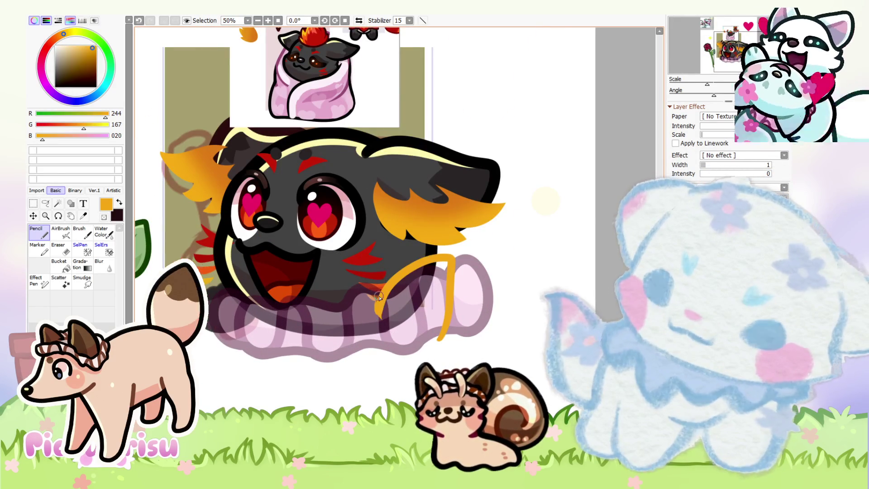
Step: Undo the stray orange stroke and pick a dark red line colour
scroll(231, 316, down, 1)
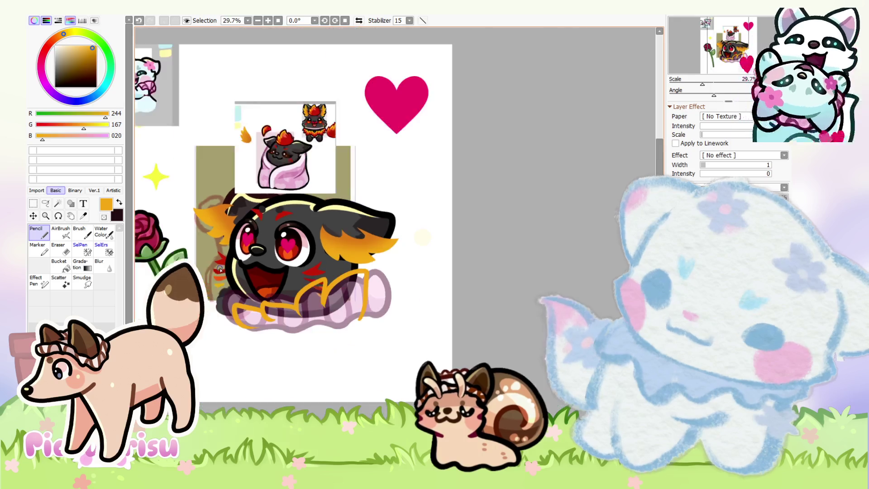
scroll(395, 241, up, 2)
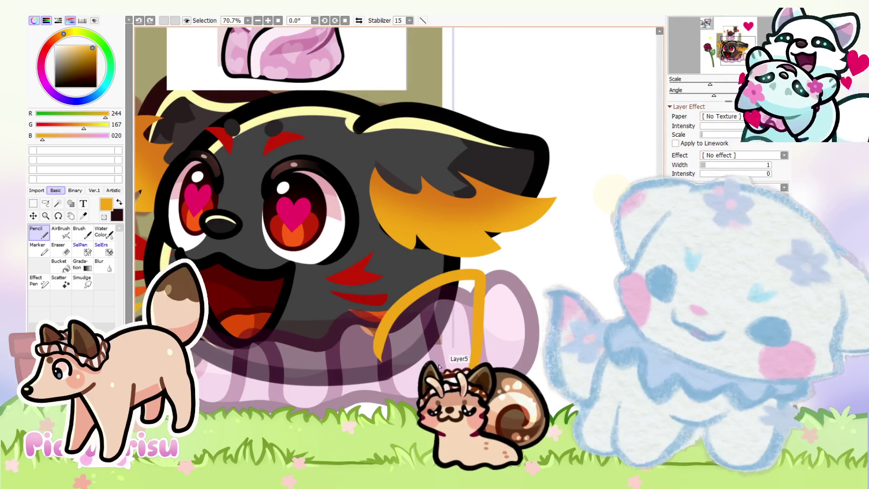
key(ctrl+z)
scroll(333, 287, down, 3)
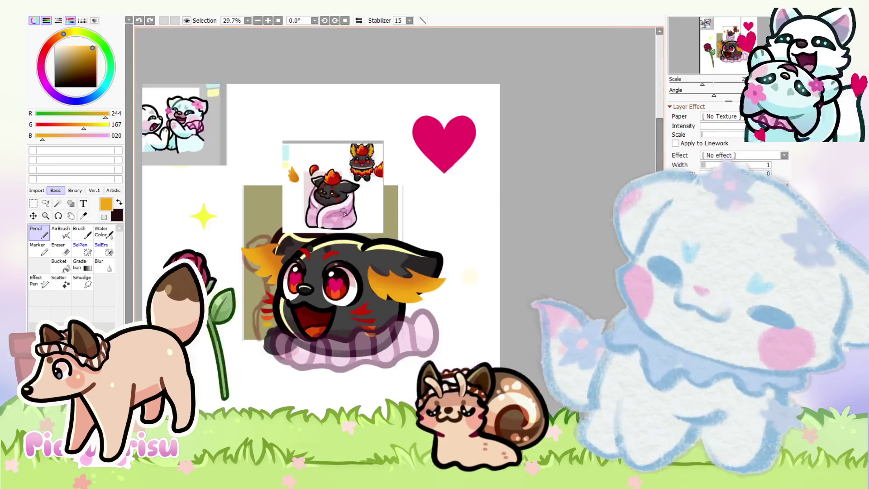
scroll(376, 176, up, 4)
scroll(365, 194, up, 3)
alt+click(364, 193)
scroll(365, 194, down, 4)
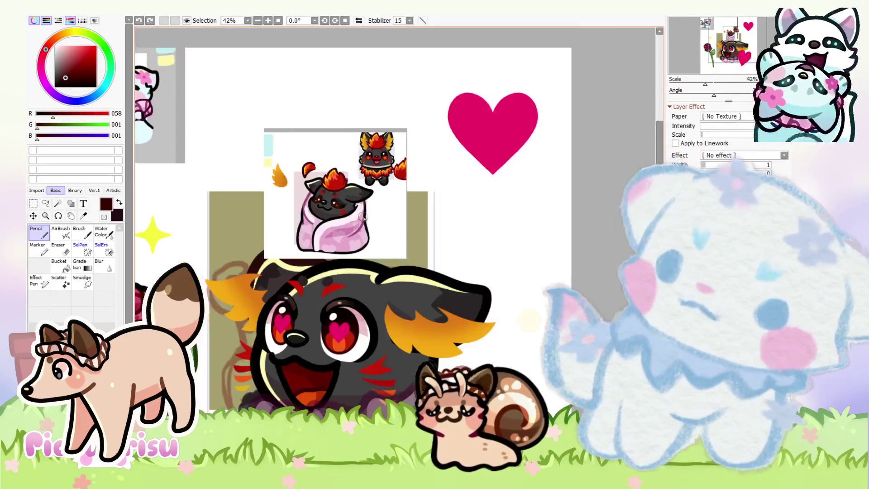
scroll(344, 317, down, 1)
scroll(336, 329, up, 3)
scroll(336, 329, up, 2)
Step: Draw the dark zigzag tuft across the lower body and the curve below the collar
drag(336, 329, 345, 361)
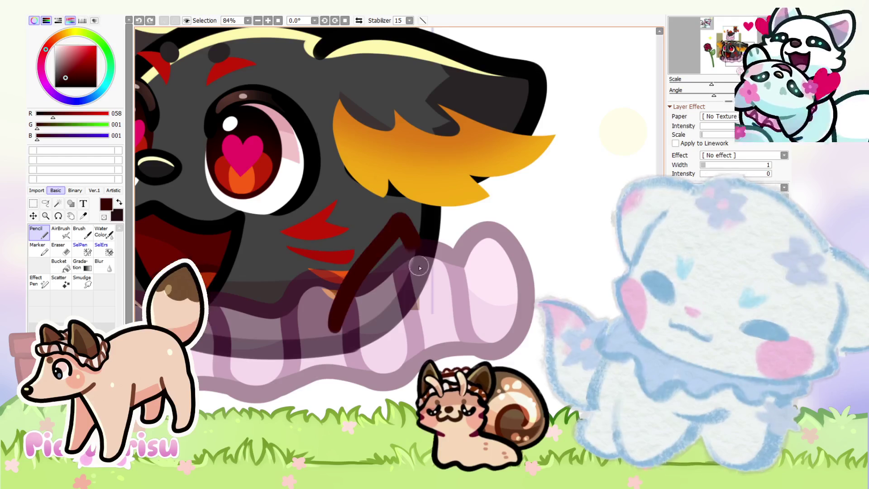
drag(339, 320, 288, 337)
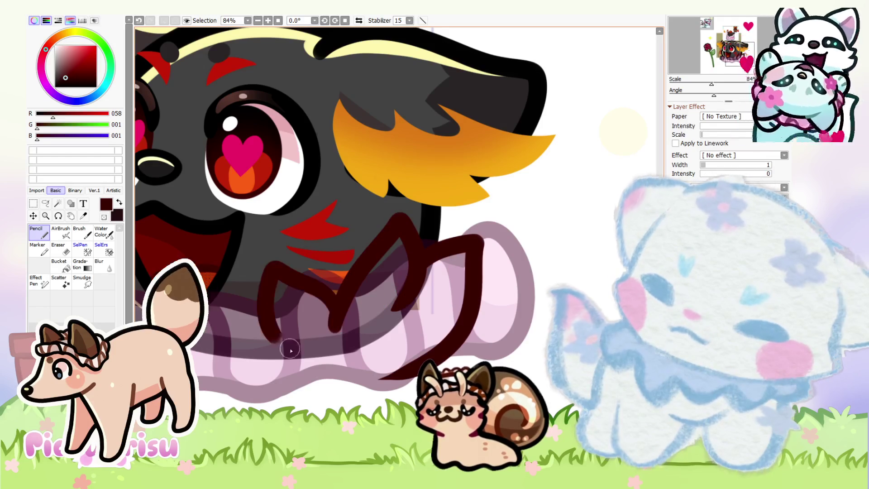
scroll(281, 330, down, 2)
scroll(254, 317, up, 1)
scroll(214, 303, down, 2)
scroll(214, 304, up, 2)
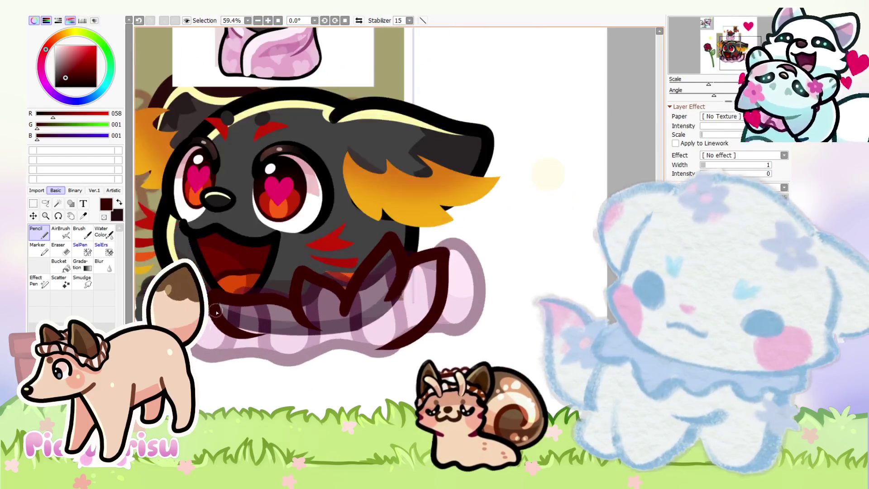
drag(200, 367, 283, 398)
scroll(231, 281, up, 1)
drag(254, 319, 421, 286)
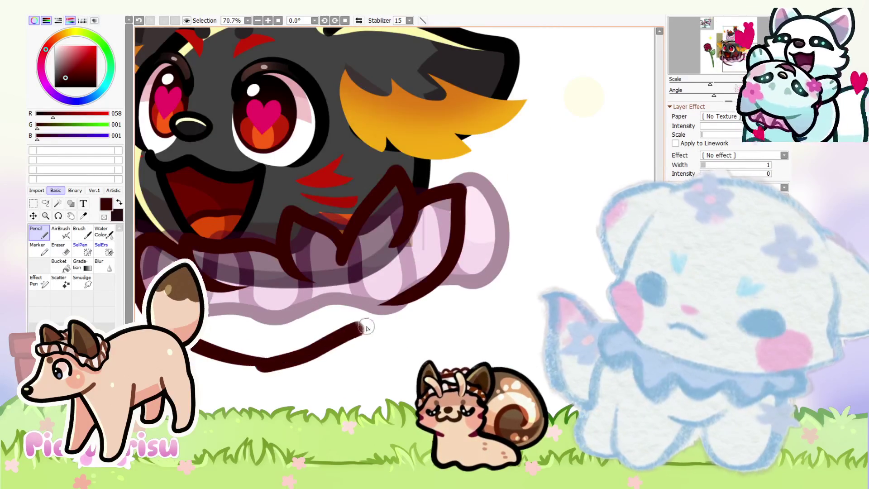
scroll(285, 302, down, 5)
scroll(259, 277, up, 5)
Step: Erase the overlapping bits where the dark tuft strokes meet
key(e)
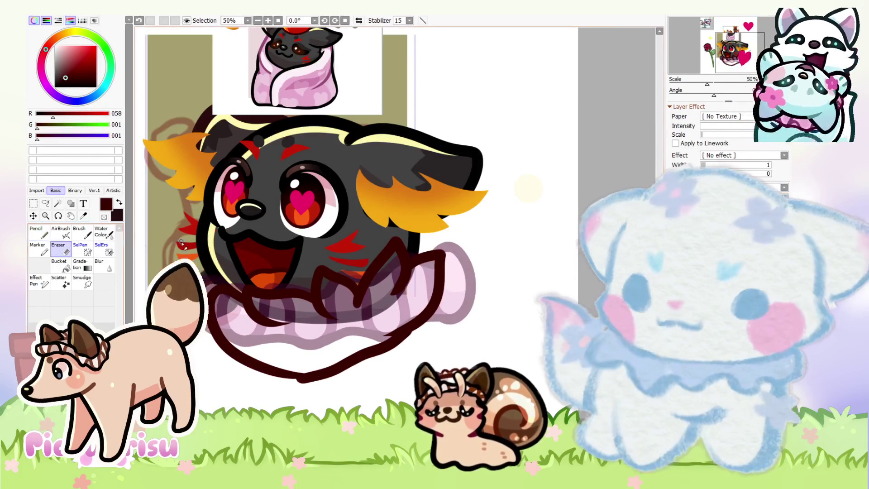
scroll(402, 274, up, 6)
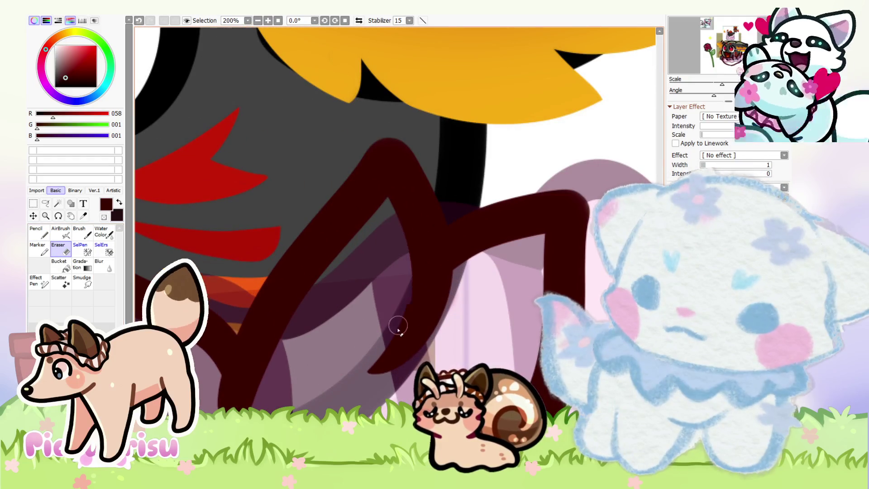
scroll(399, 330, down, 2)
scroll(410, 245, up, 2)
scroll(383, 265, up, 1)
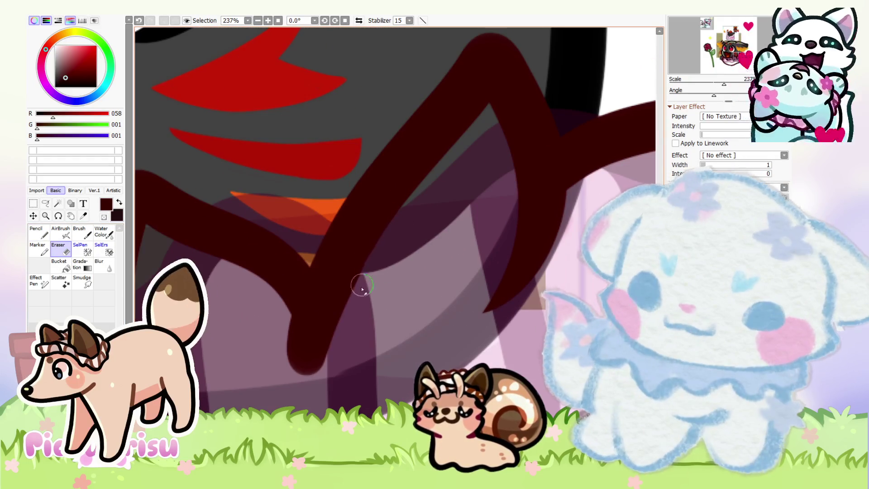
scroll(287, 311, up, 2)
scroll(256, 274, up, 1)
scroll(260, 285, down, 1)
scroll(277, 276, down, 3)
scroll(240, 275, up, 3)
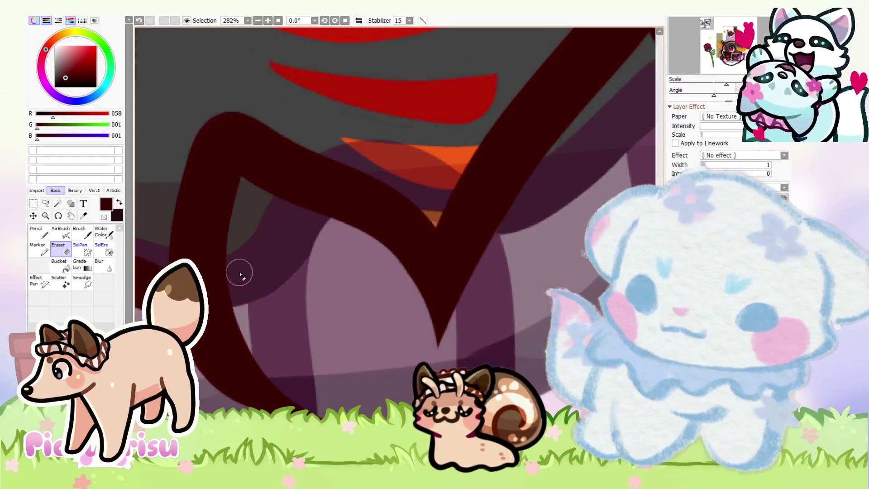
scroll(322, 410, down, 3)
scroll(321, 410, up, 2)
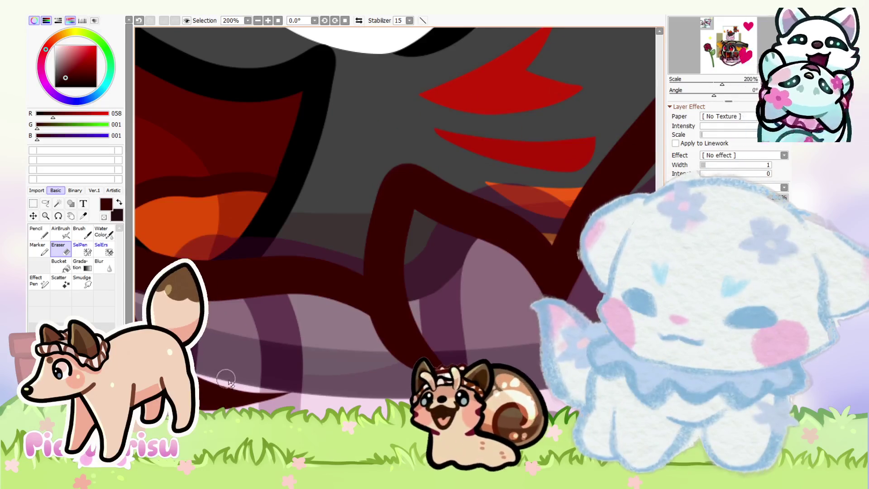
scroll(229, 382, down, 2)
scroll(237, 326, up, 2)
scroll(258, 343, up, 1)
scroll(256, 290, down, 3)
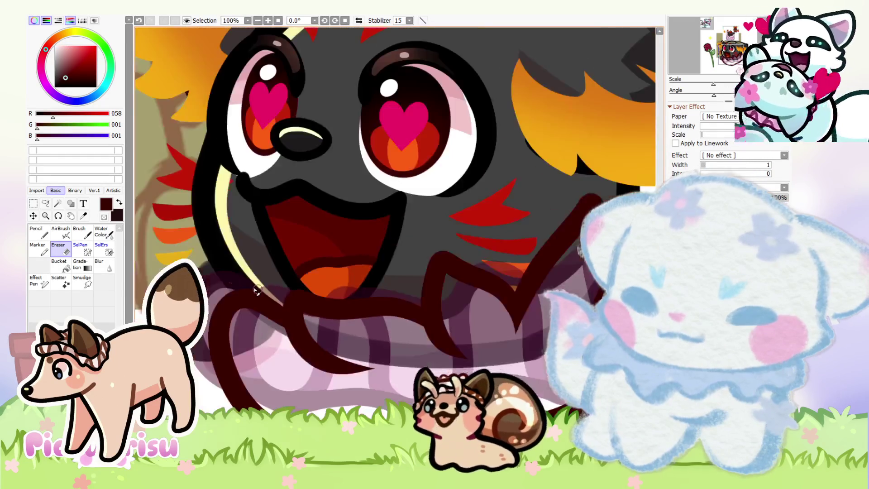
scroll(255, 290, down, 4)
scroll(215, 317, up, 1)
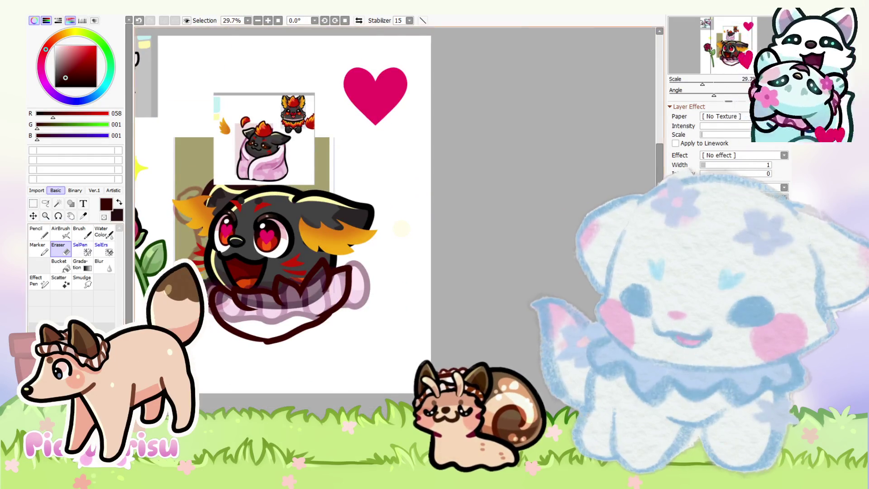
scroll(193, 313, up, 4)
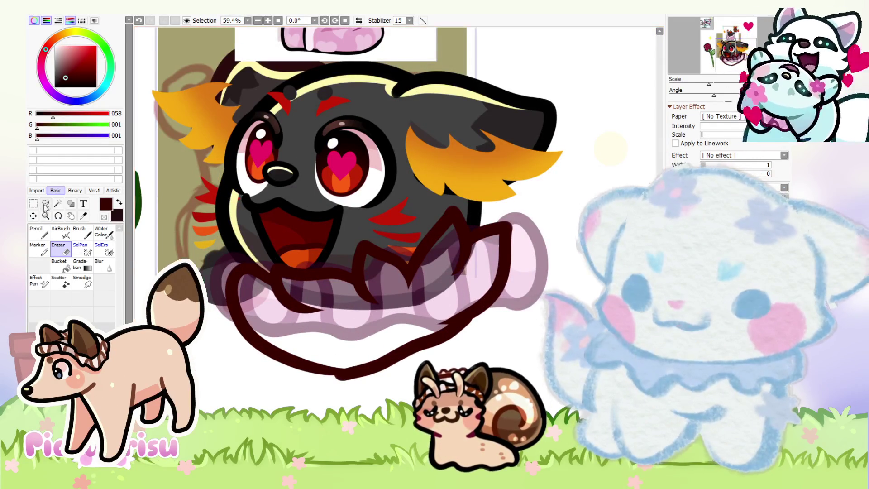
Step: Lasso the ruffle's lower-left part, then deselect and refocus on the fox's face
click(45, 205)
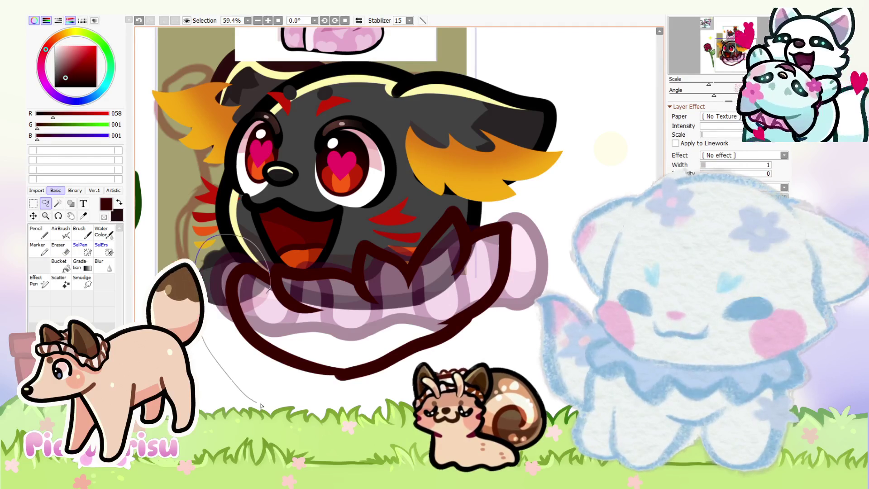
drag(310, 388, 270, 290)
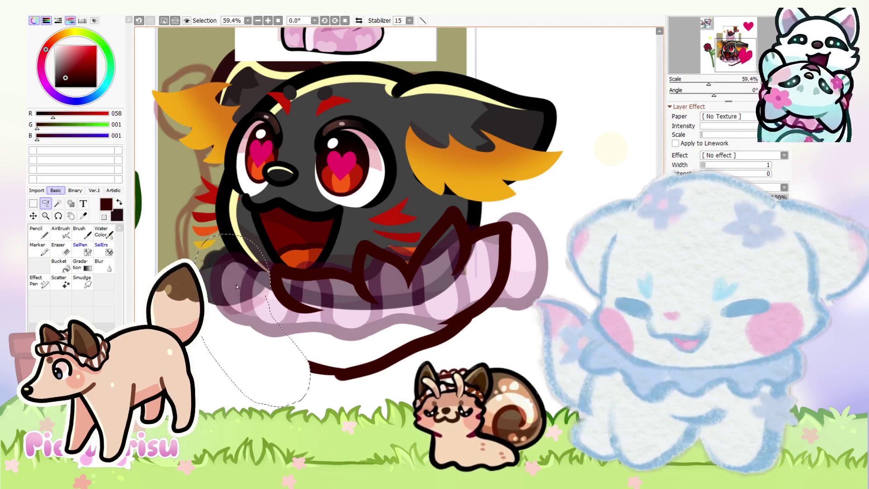
key(ctrl+d)
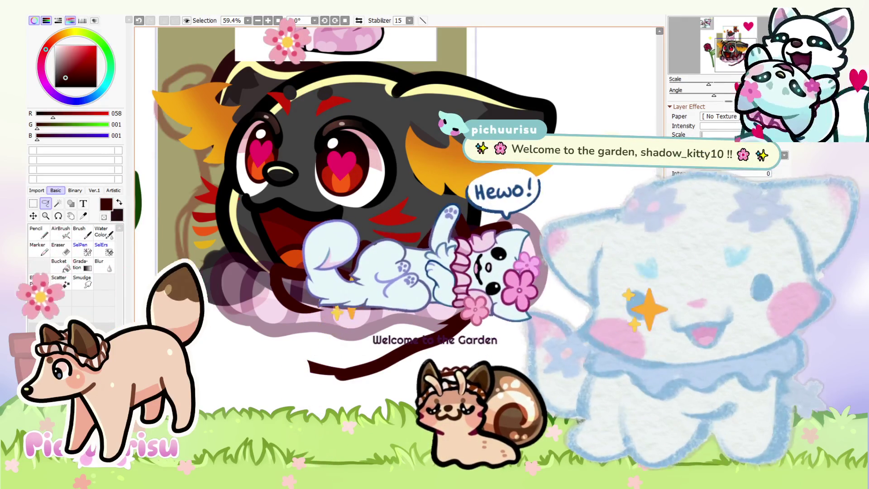
key(minus)
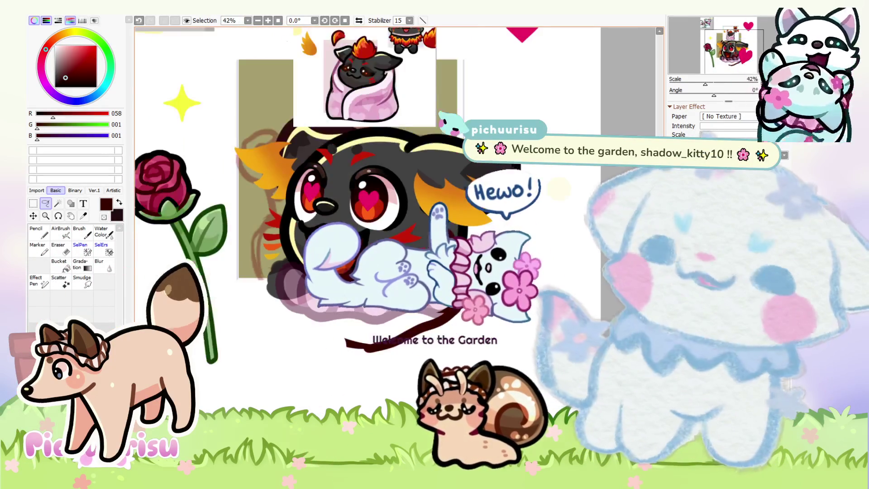
key(plus)
key(plus)
key(plus)
key(plus)
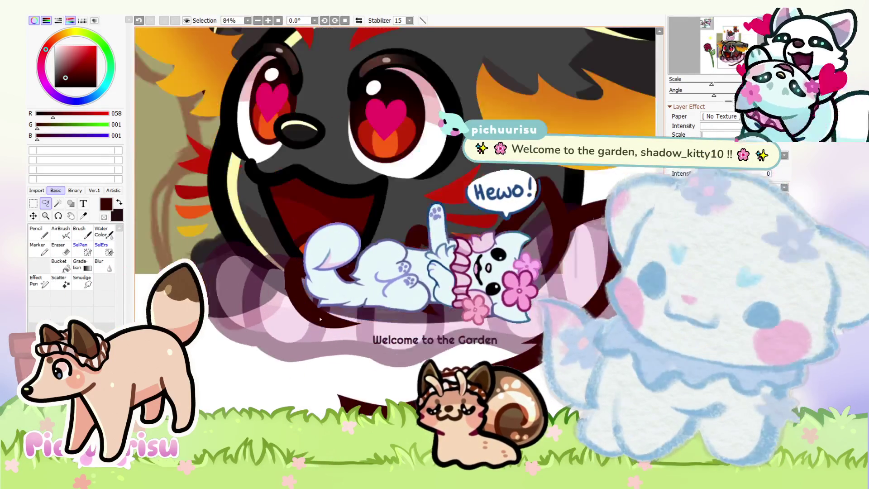
scroll(320, 319, up, 5)
Step: Draw the dark outline along the bottom of the ruffle
key(e)
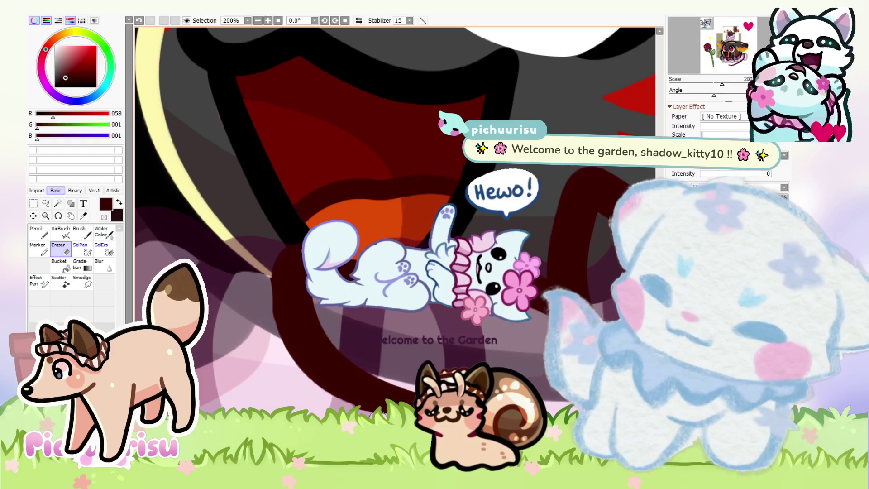
scroll(238, 261, up, 2)
scroll(238, 260, down, 5)
key(n)
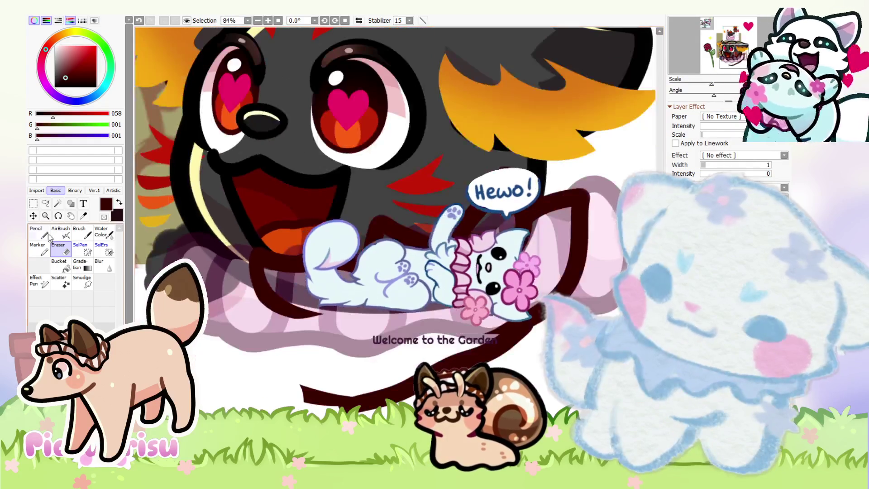
drag(208, 335, 313, 390)
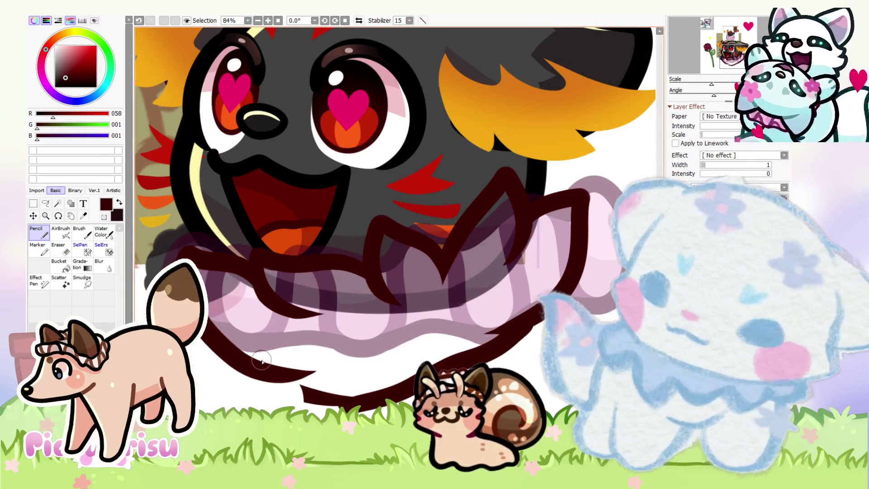
scroll(313, 389, down, 5)
click(46, 204)
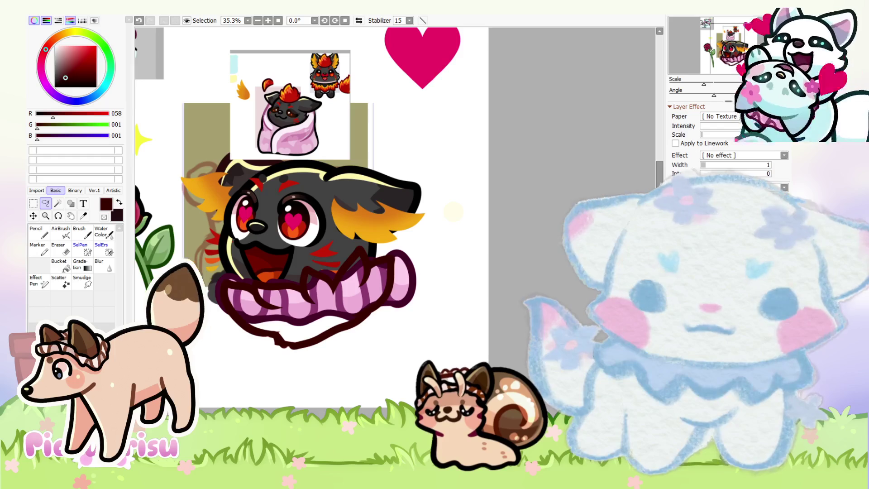
Step: Hide the faded ruffle, wand-select outside the outline, invert it and apply an adjustment
key(Delete)
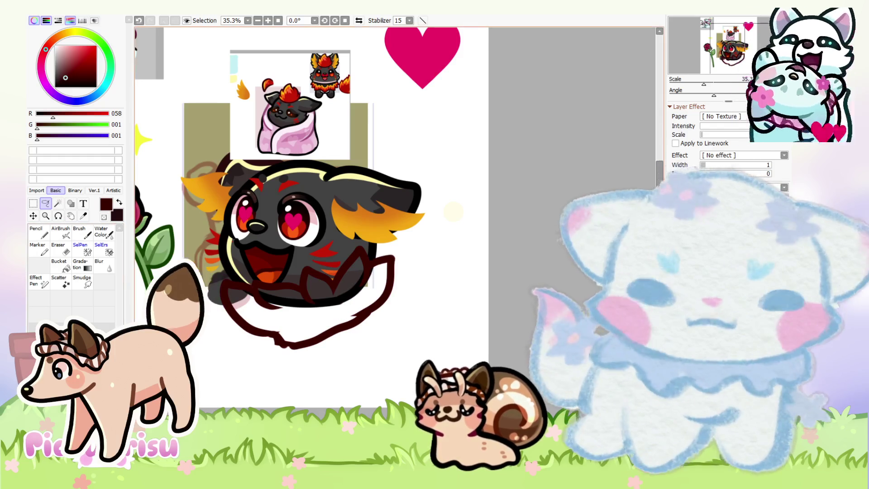
click(58, 204)
click(151, 31)
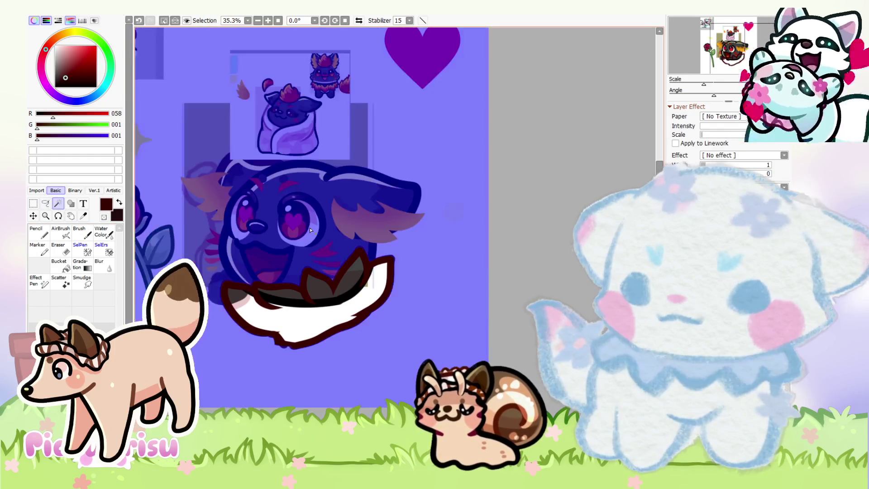
key(ctrl+i)
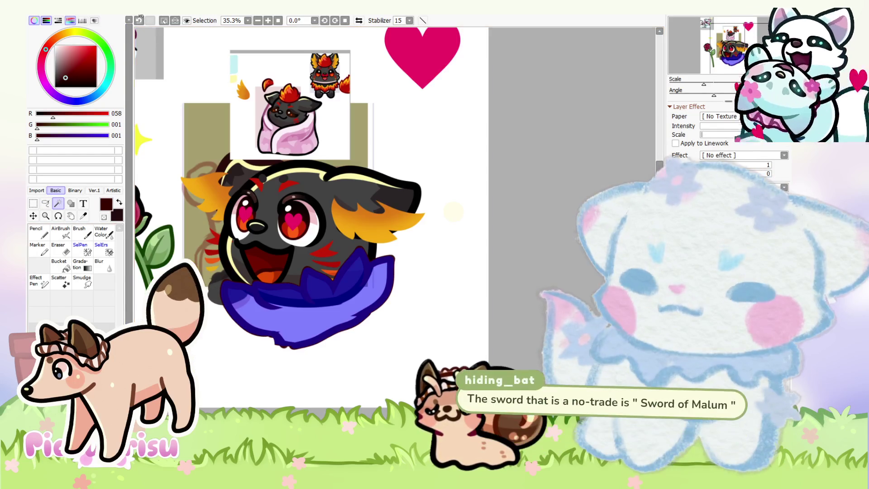
key(ctrl+u)
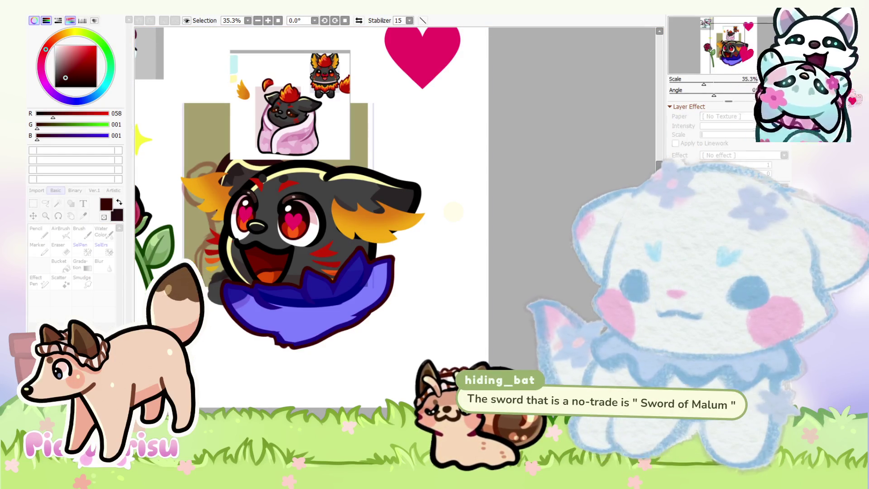
key(Return)
scroll(333, 252, up, 1)
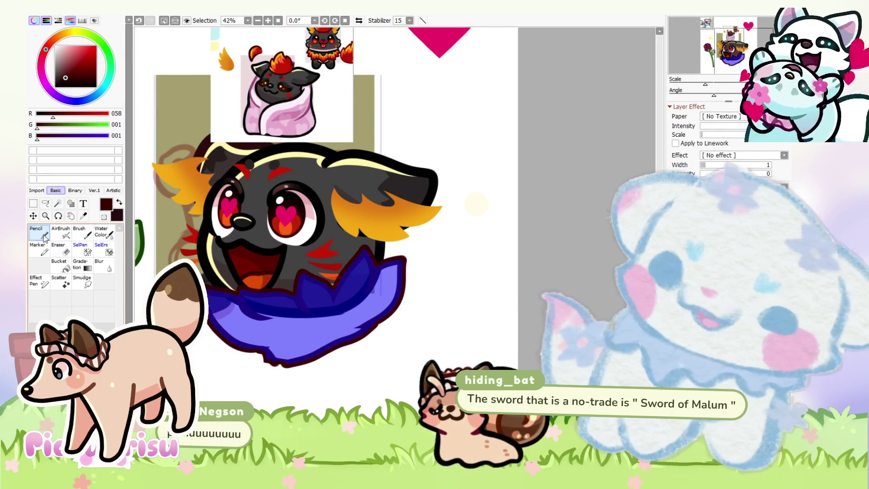
scroll(272, 182, down, 1)
drag(274, 127, 225, 176)
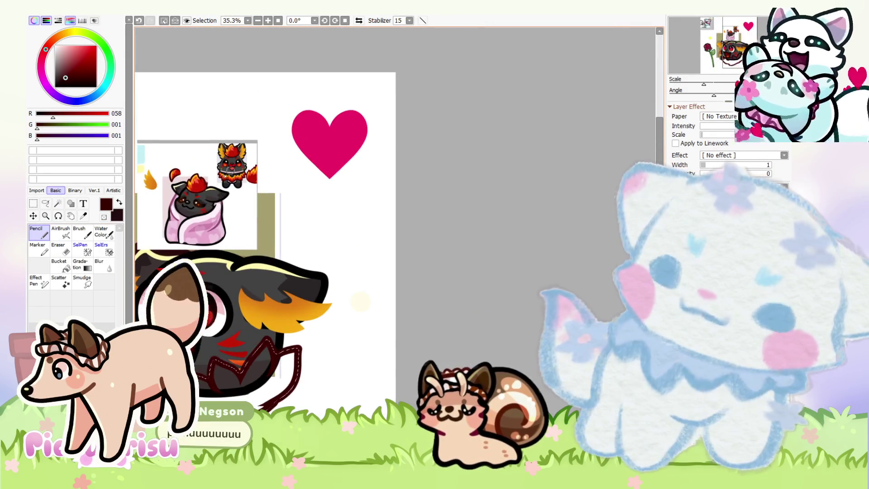
Step: Sample dark grey from the fire fox reference, fill the ruffle selection with it, then deselect
scroll(225, 176, up, 8)
scroll(285, 176, up, 7)
right_click(285, 176)
scroll(283, 154, down, 7)
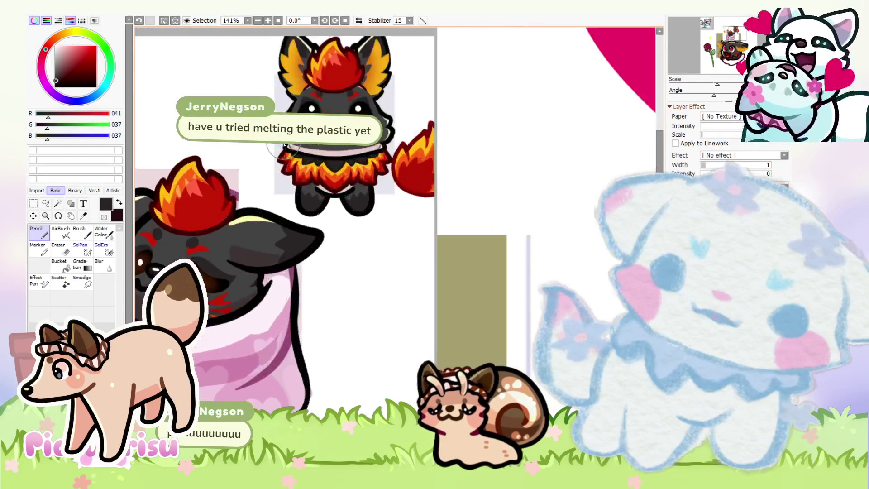
scroll(284, 145, up, 2)
scroll(325, 168, up, 3)
scroll(324, 165, down, 4)
scroll(325, 163, down, 2)
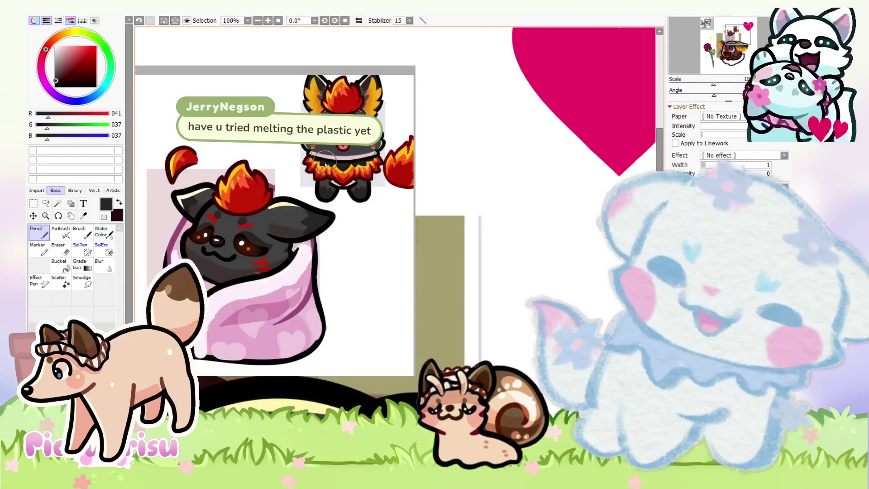
scroll(325, 164, down, 6)
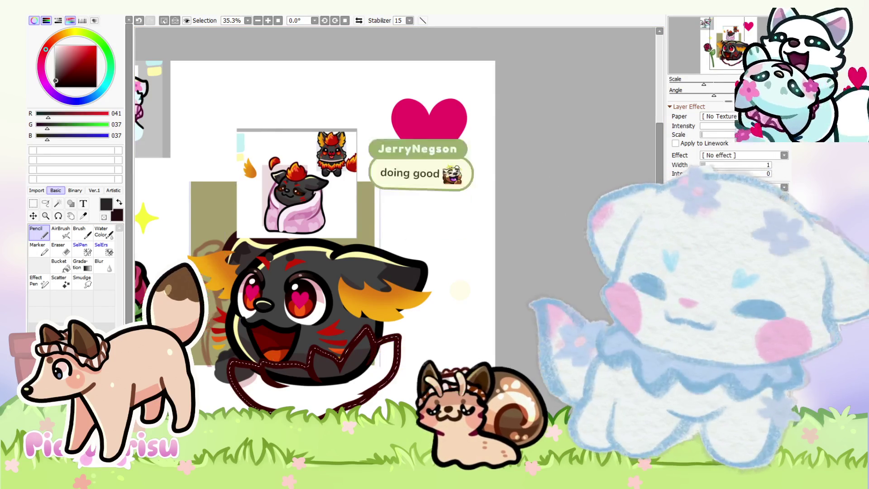
drag(304, 389, 362, 376)
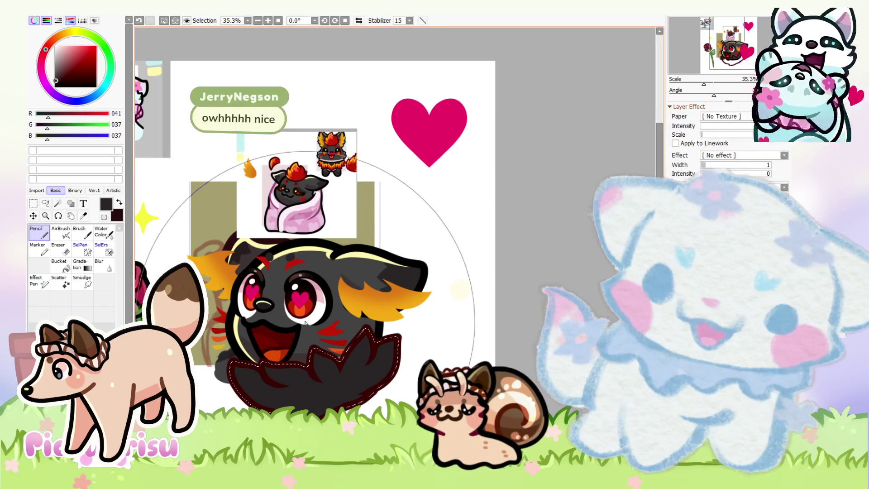
key(ctrl+d)
key(m)
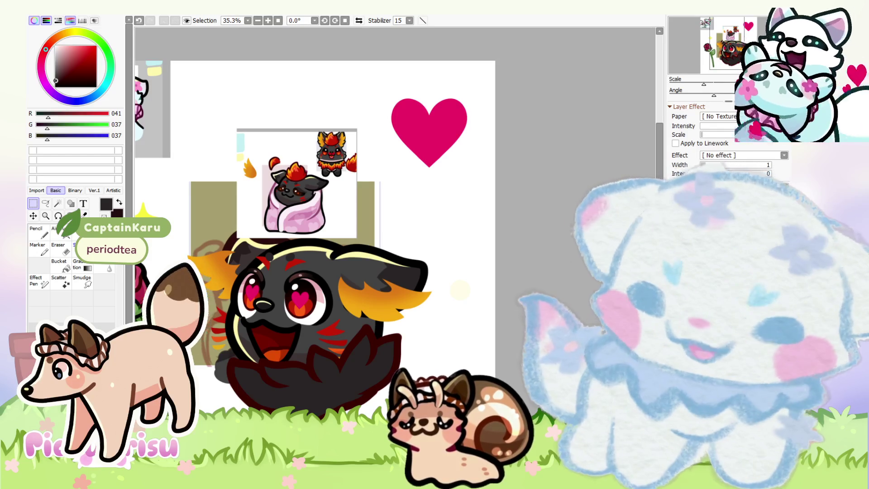
key(minus)
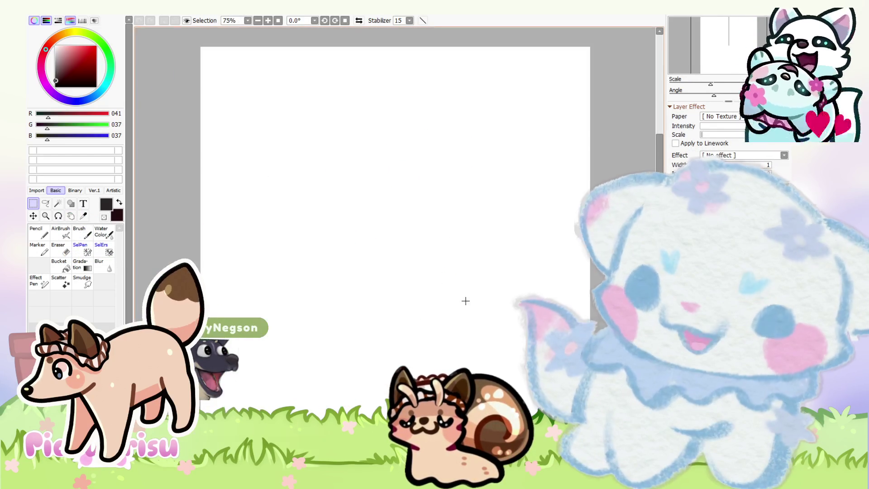
Step: Paste the sword photo as a new layer in the other blank document
key(ctrl+Tab)
key(ctrl+v)
scroll(417, 296, down, 5)
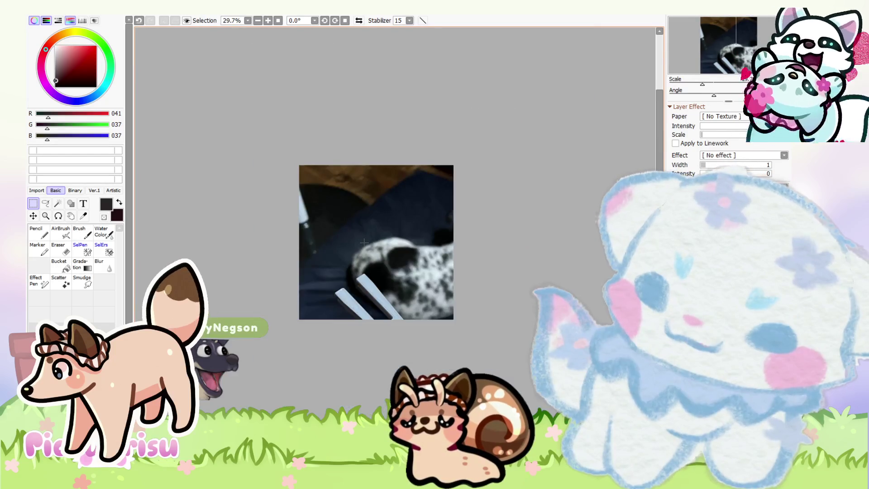
scroll(417, 295, down, 1)
Step: Shrink the pasted photo to fit the page and rotate it so the sword piece stands upright
key(ctrl+t)
scroll(416, 295, down, 1)
scroll(417, 295, down, 1)
scroll(417, 295, down, 1)
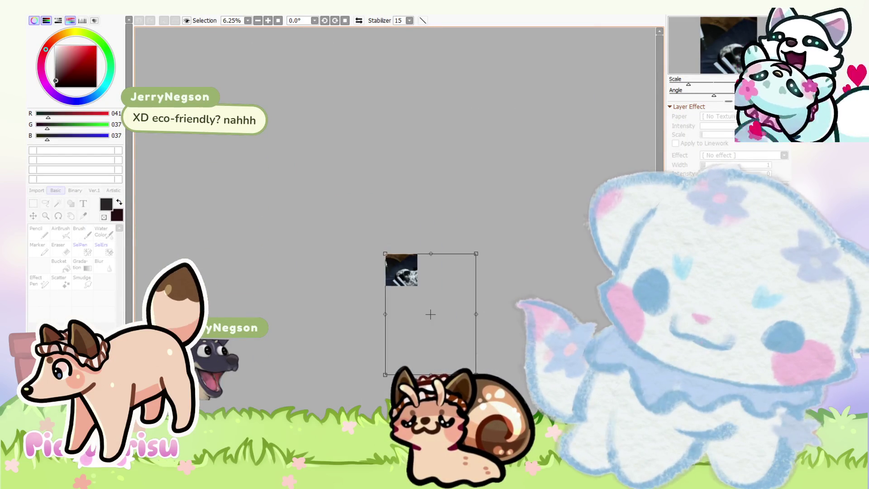
scroll(416, 296, down, 1)
drag(501, 411, 408, 288)
scroll(408, 289, up, 4)
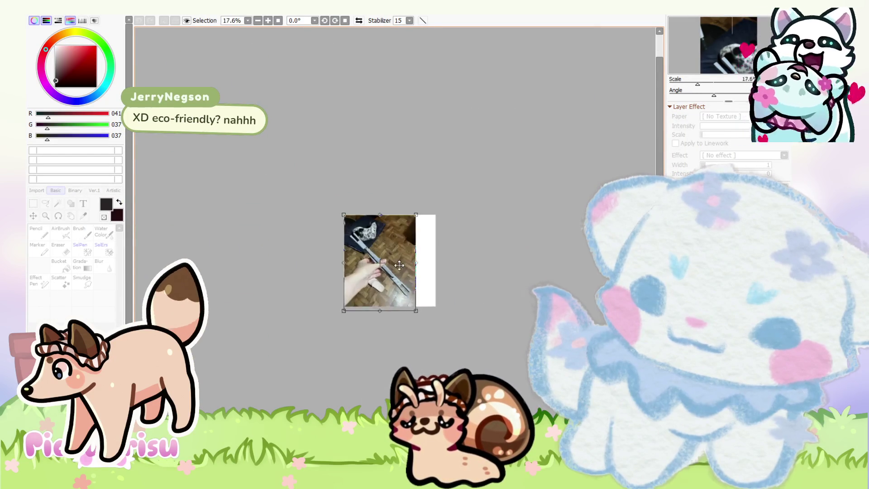
scroll(429, 365, up, 4)
drag(429, 366, 415, 348)
scroll(415, 298, up, 3)
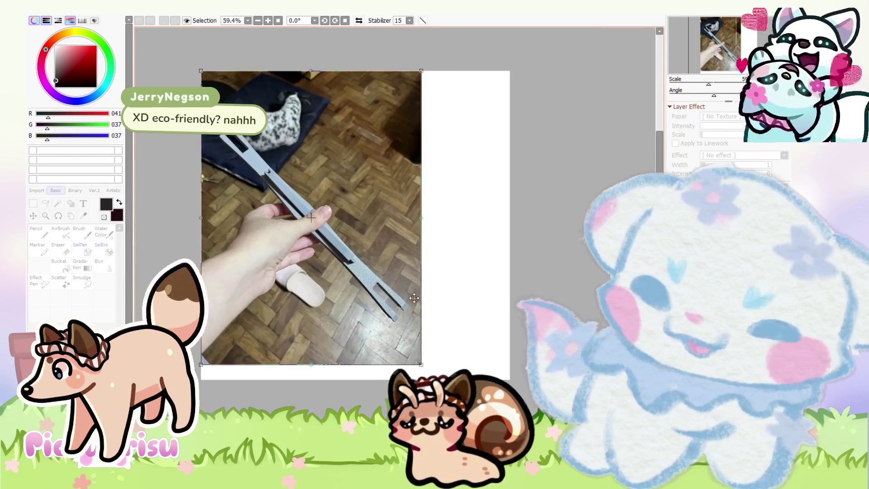
mouse_move(496, 285)
mouse_down()
mouse_move(459, 342)
mouse_move(406, 326)
mouse_move(314, 268)
mouse_up()
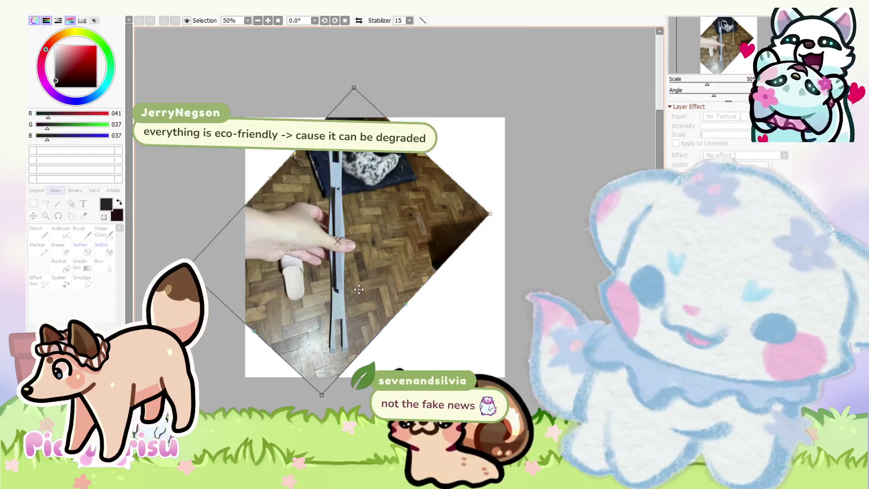
scroll(314, 268, up, 2)
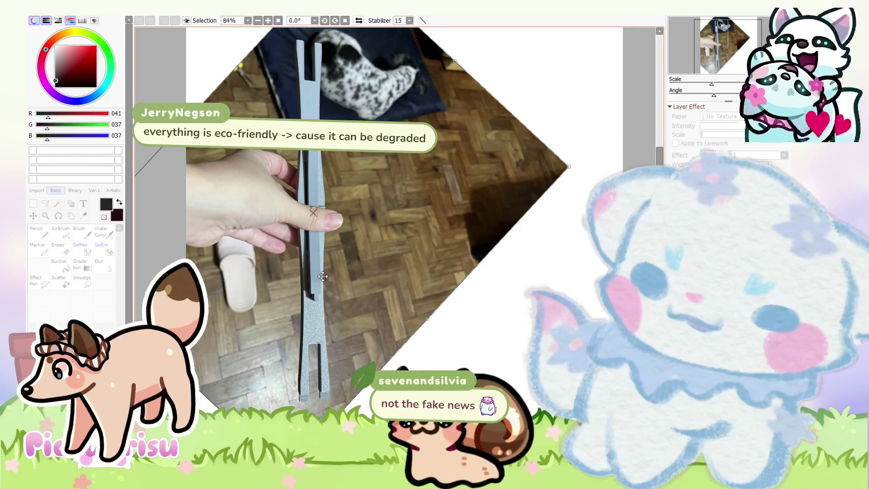
scroll(323, 276, down, 2)
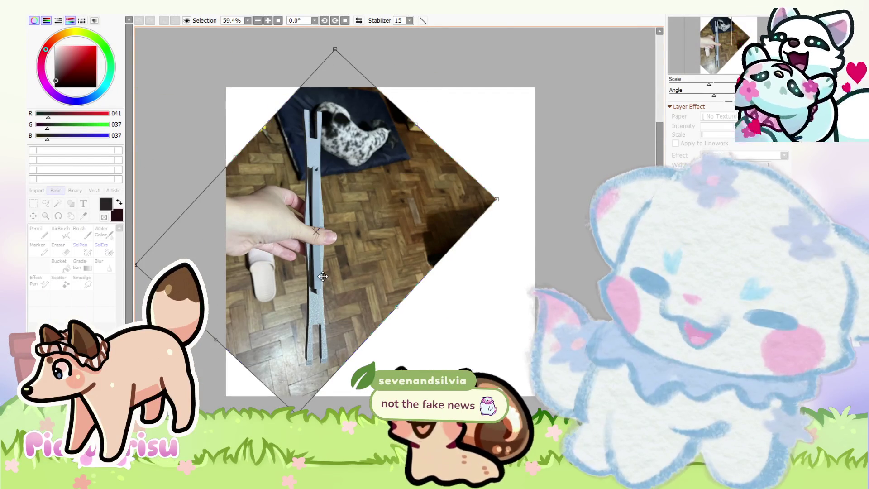
key(Return)
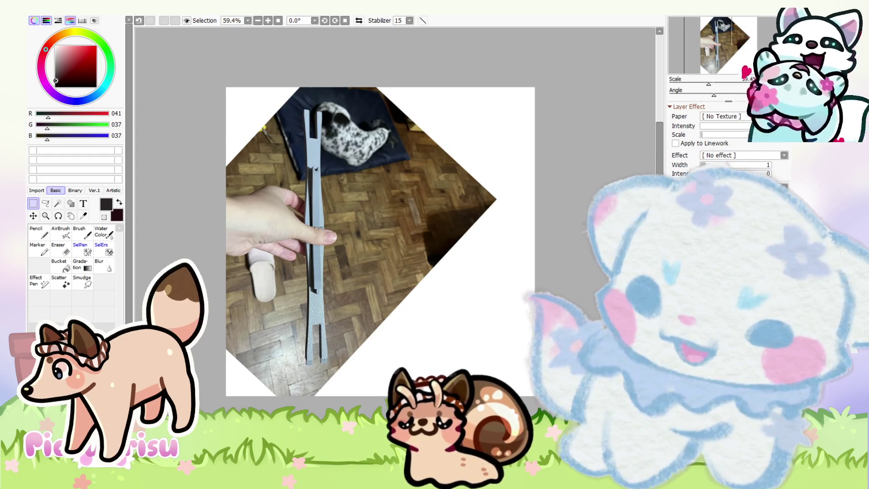
Step: Paste a second photo of the grey piece onto the canvas
key(ctrl+v)
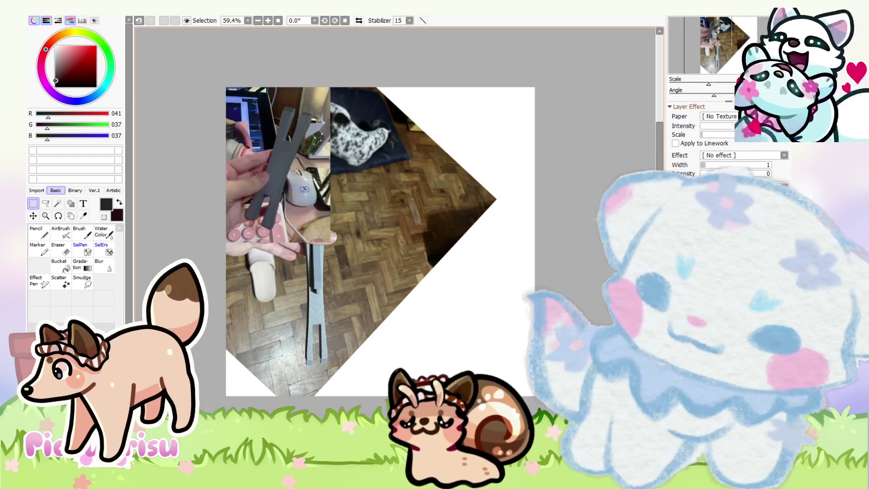
scroll(424, 226, up, 3)
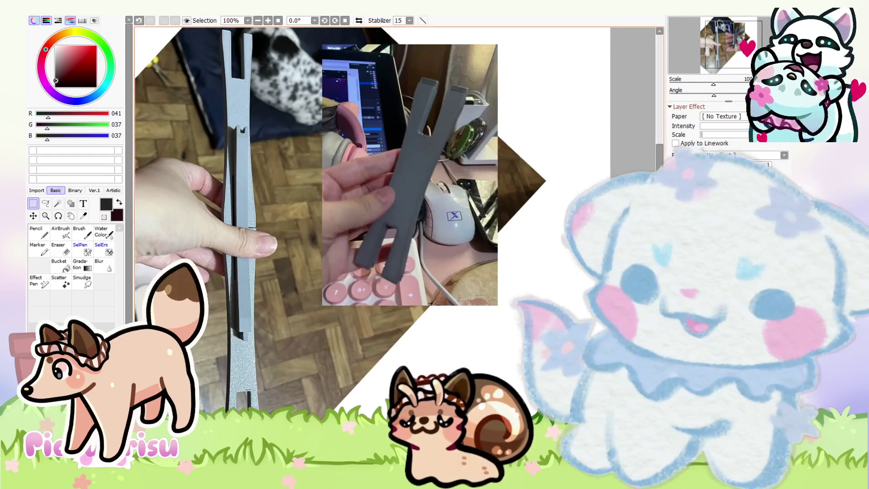
scroll(424, 225, down, 3)
scroll(425, 225, up, 2)
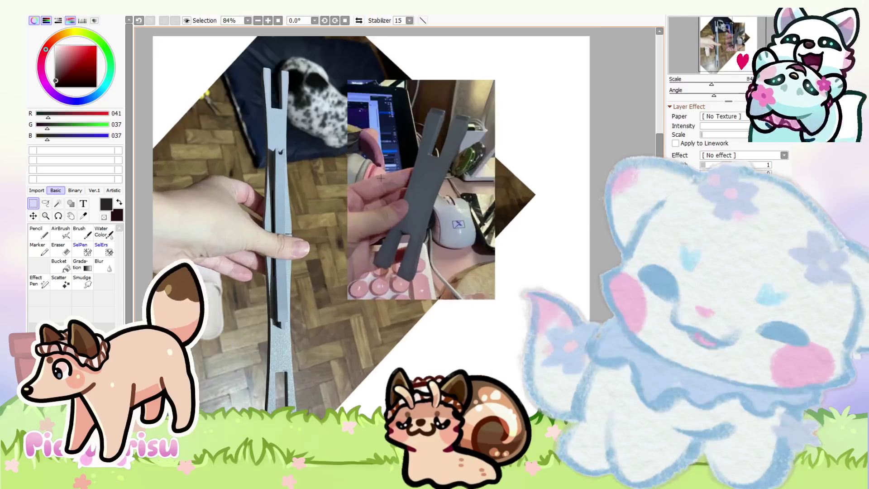
scroll(362, 110, up, 2)
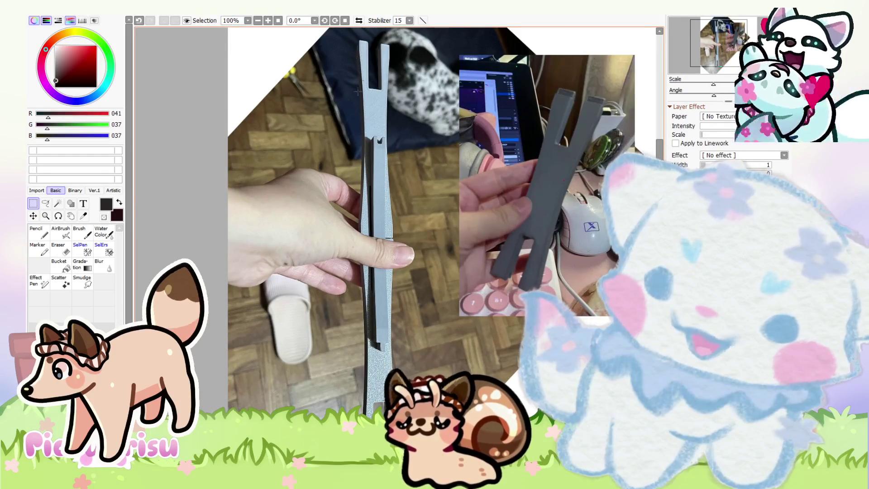
scroll(338, 235, down, 1)
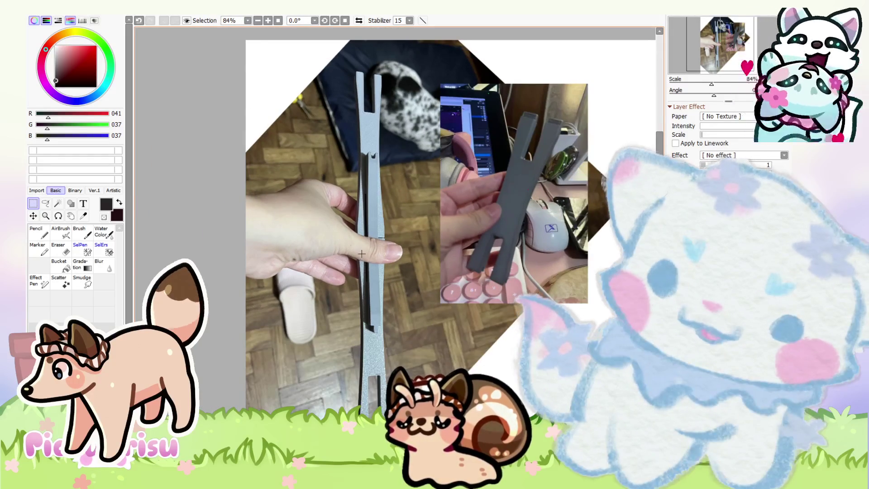
scroll(362, 254, down, 1)
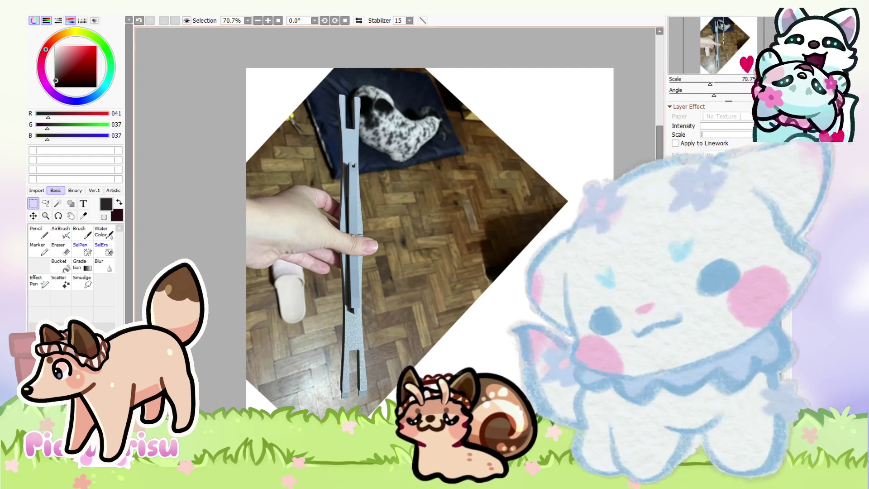
key(Delete)
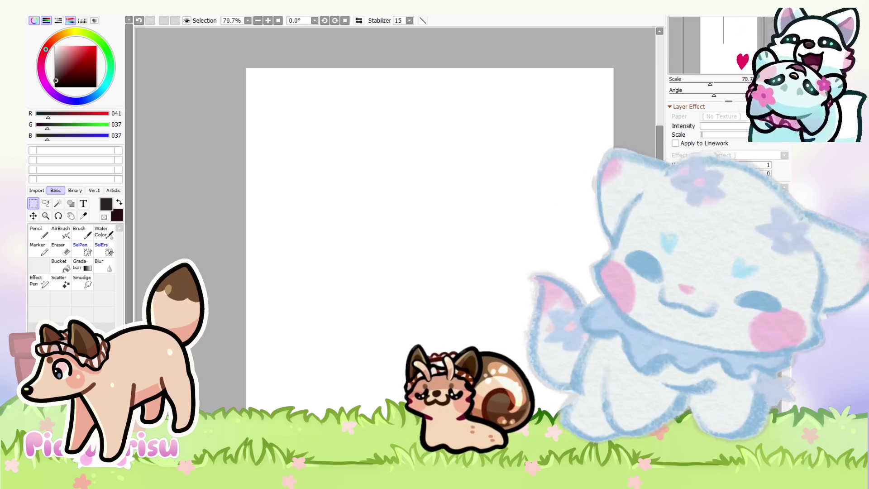
Step: Zoom around the canvas and sample the red from the artwork
scroll(377, 267, down, 1)
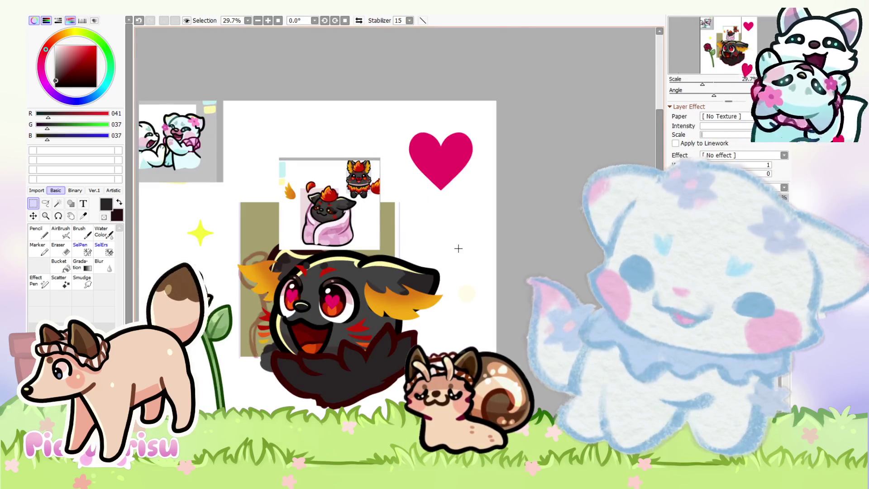
scroll(458, 248, down, 1)
scroll(438, 243, up, 2)
scroll(439, 243, up, 3)
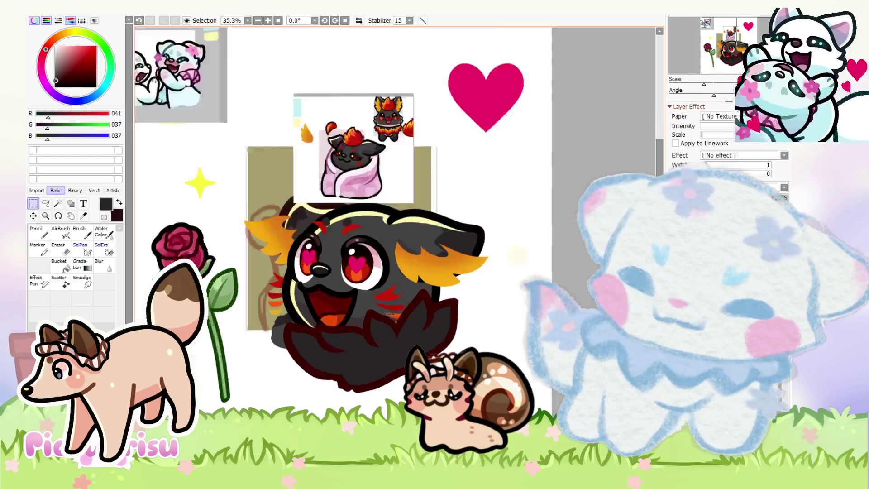
scroll(439, 243, up, 3)
scroll(438, 243, up, 3)
scroll(357, 80, up, 4)
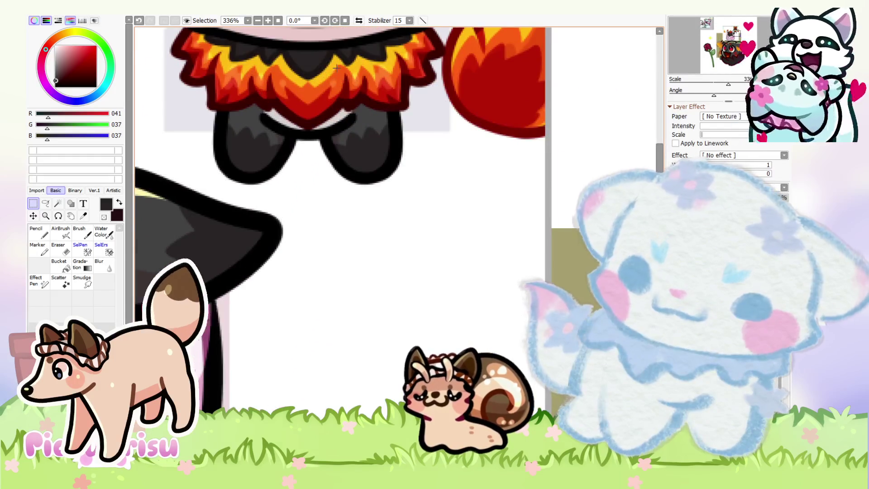
scroll(336, 67, down, 6)
scroll(326, 85, up, 3)
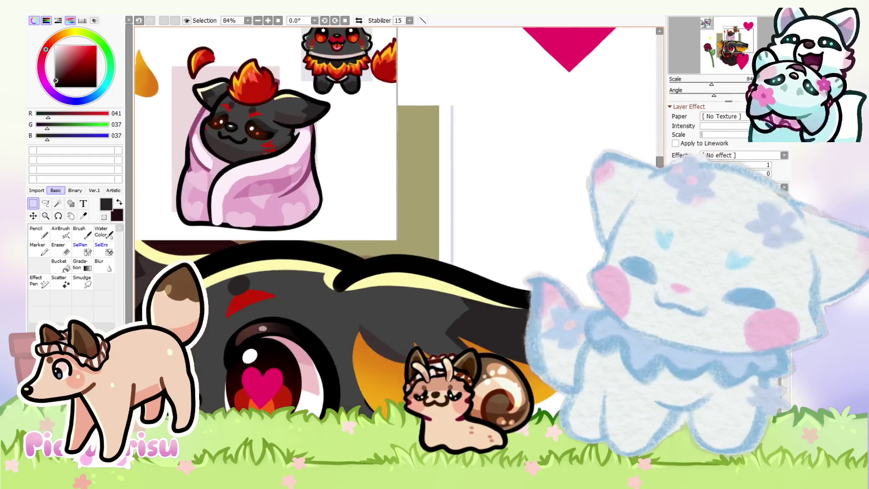
scroll(331, 75, up, 3)
alt+click(320, 100)
scroll(320, 101, down, 3)
scroll(294, 182, down, 3)
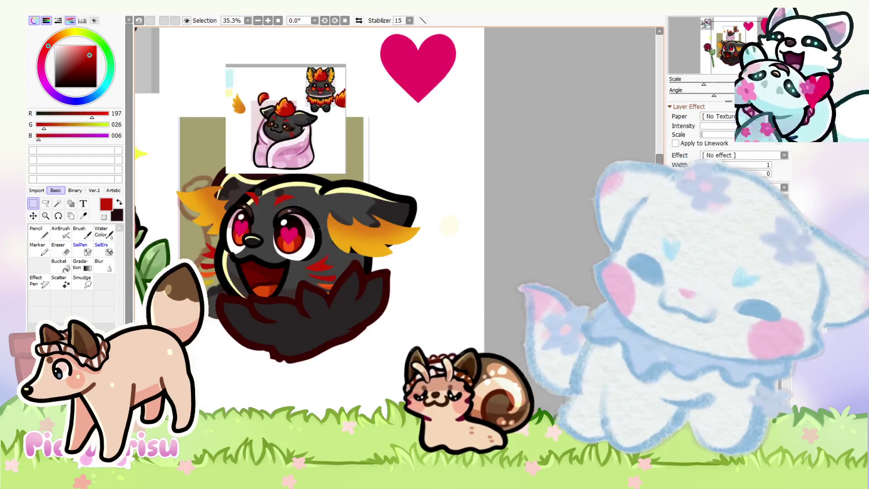
scroll(231, 317, up, 2)
Step: Switch to the Pencil and eyedrop golden yellow (255,189,20) from the flame reference
key(n)
scroll(230, 317, down, 1)
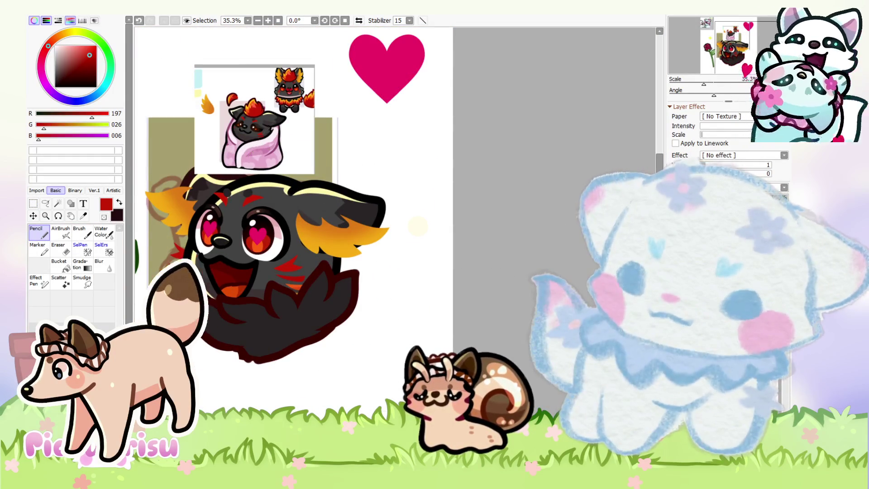
scroll(217, 322, up, 1)
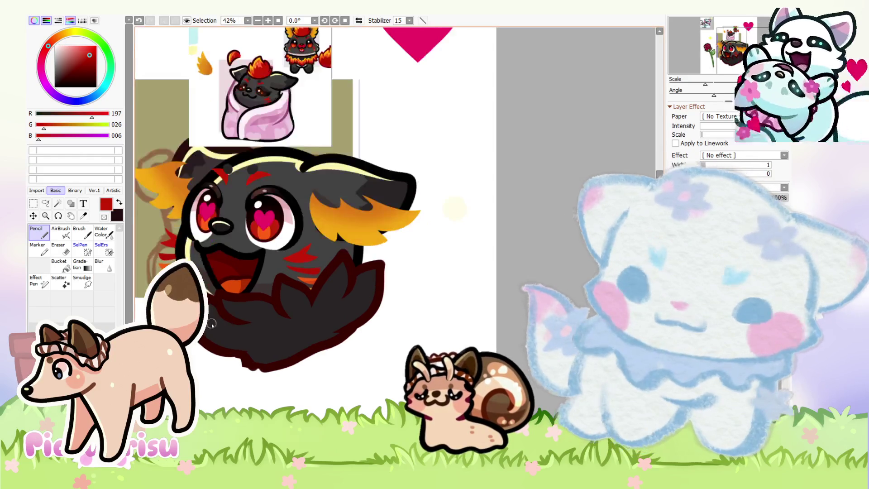
alt+click(211, 309)
scroll(455, 208, down, 1)
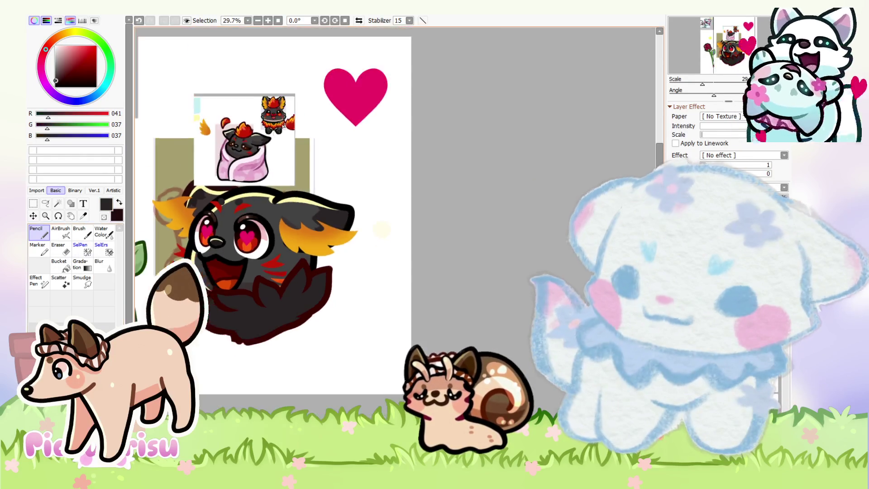
scroll(264, 149, up, 10)
scroll(264, 148, up, 3)
alt+click(264, 149)
scroll(264, 148, down, 10)
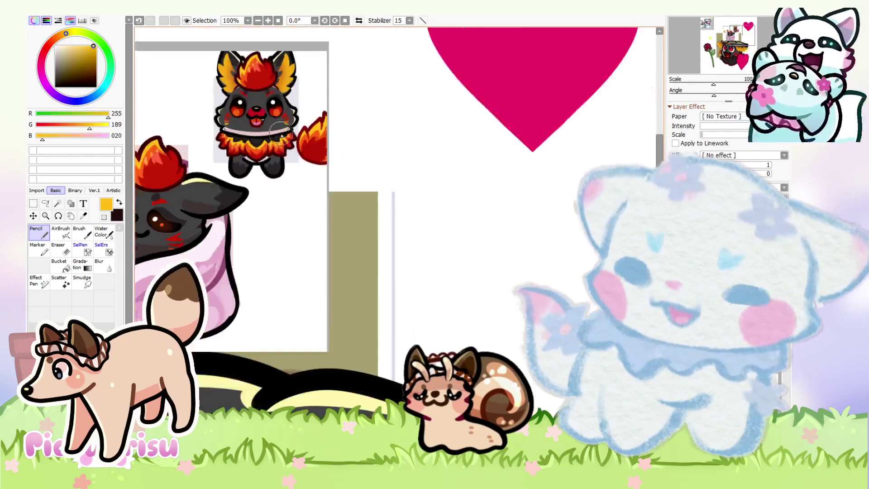
Step: Paint golden yellow fur along the fox's lower body, extending it up to the dark fur
scroll(204, 348, down, 2)
scroll(203, 348, up, 1)
scroll(203, 347, up, 1)
mouse_move(198, 346)
mouse_down()
mouse_move(268, 360)
mouse_move(336, 332)
mouse_up()
scroll(311, 358, up, 1)
mouse_move(311, 357)
mouse_down()
mouse_move(398, 290)
mouse_move(413, 312)
mouse_move(353, 376)
mouse_move(308, 399)
mouse_move(203, 397)
mouse_up()
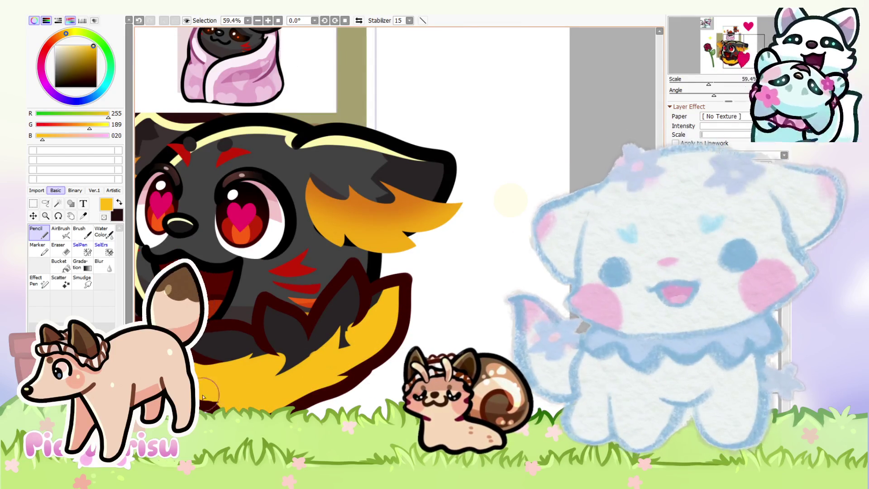
scroll(323, 368, down, 2)
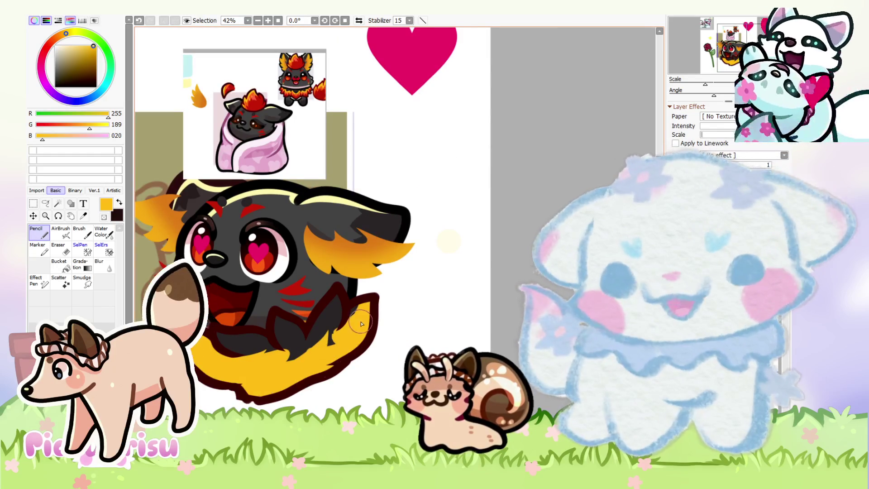
scroll(297, 349, up, 3)
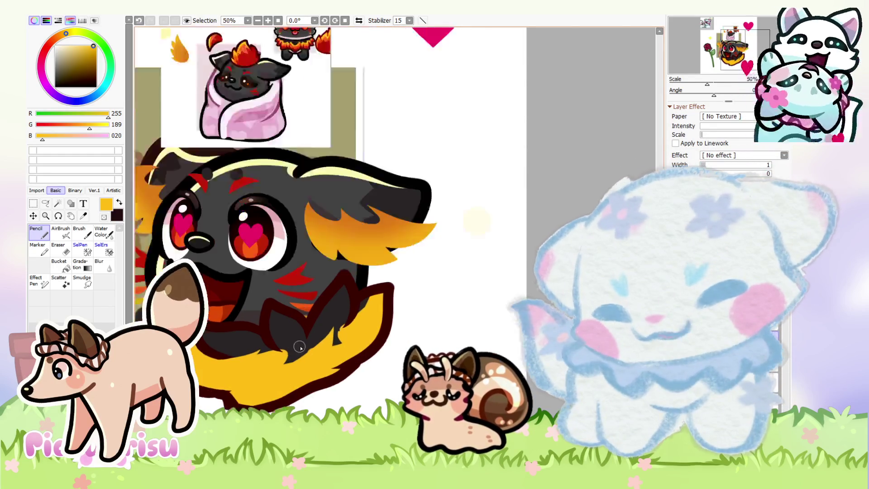
Step: Paint dark grey tufts over the yellow fur, undoing and redoing the first strokes
alt+click(245, 341)
drag(274, 346, 267, 337)
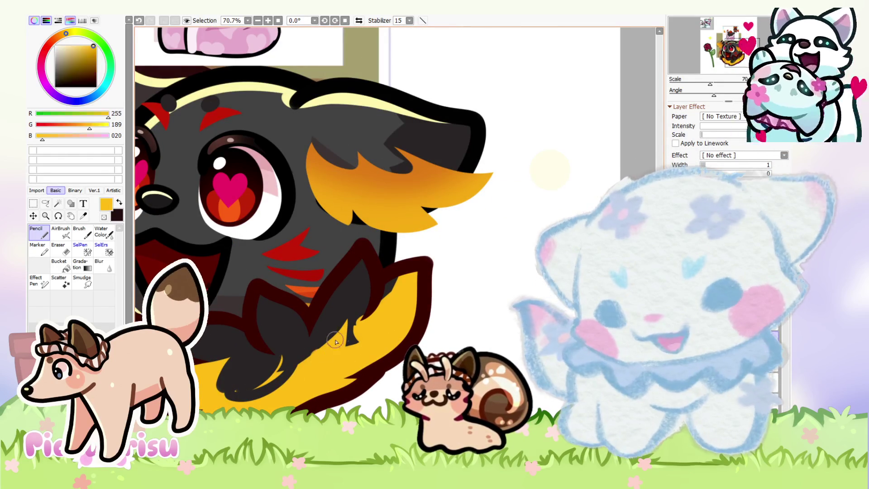
key(ctrl+z)
key(ctrl+z)
key(ctrl+z)
key(ctrl+z)
key(ctrl+z)
drag(239, 358, 215, 378)
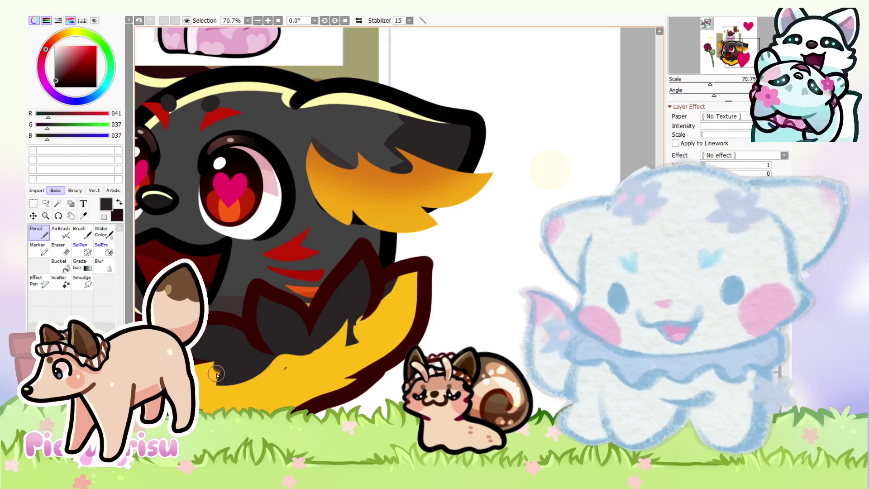
drag(359, 335, 310, 357)
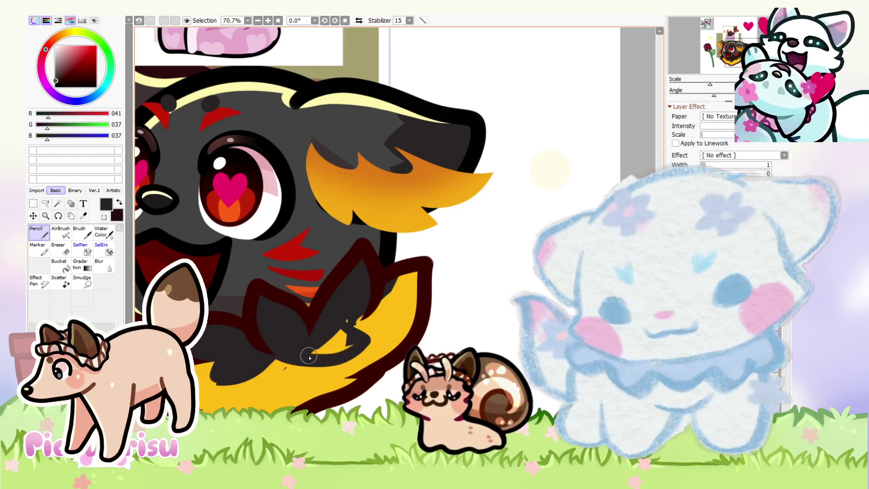
Step: Swap between yellow and body grey samples, ending with a flame orange from the reference
alt+click(387, 321)
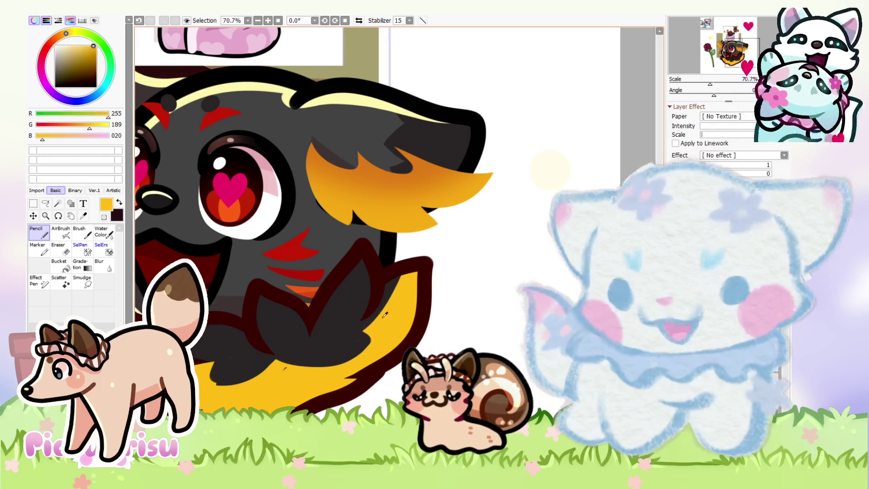
scroll(386, 321, up, 1)
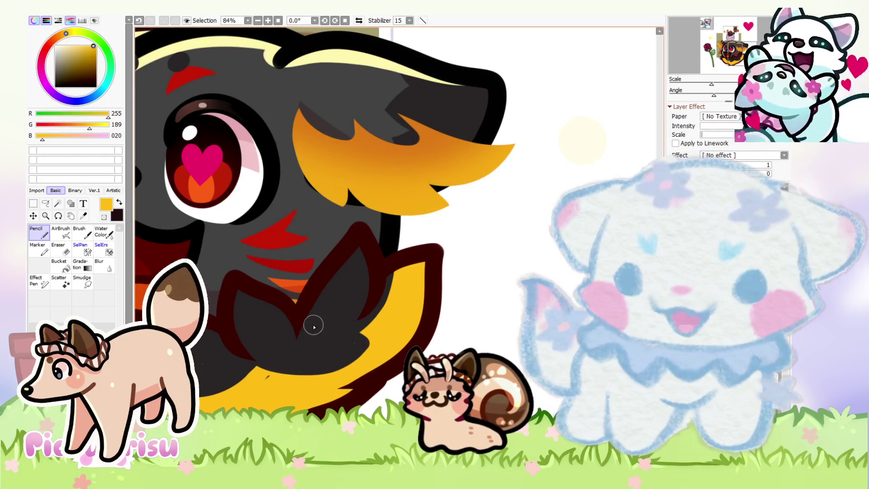
alt+click(349, 332)
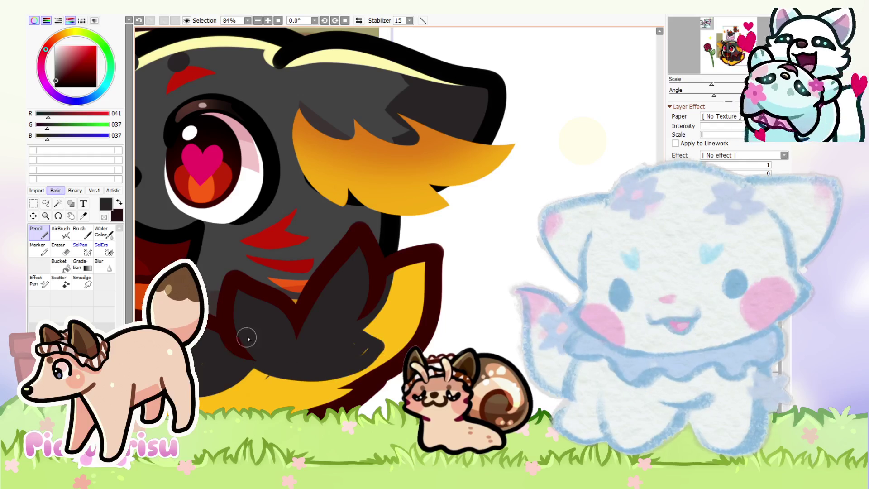
alt+click(270, 384)
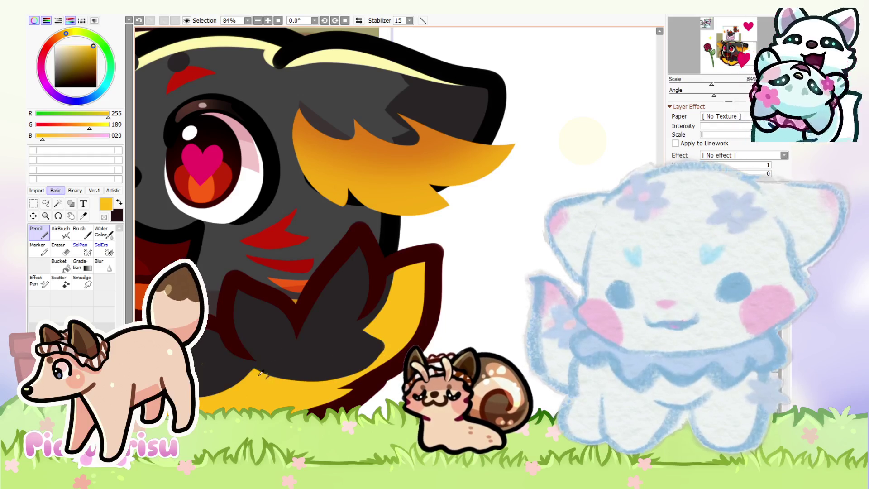
scroll(378, 296, down, 3)
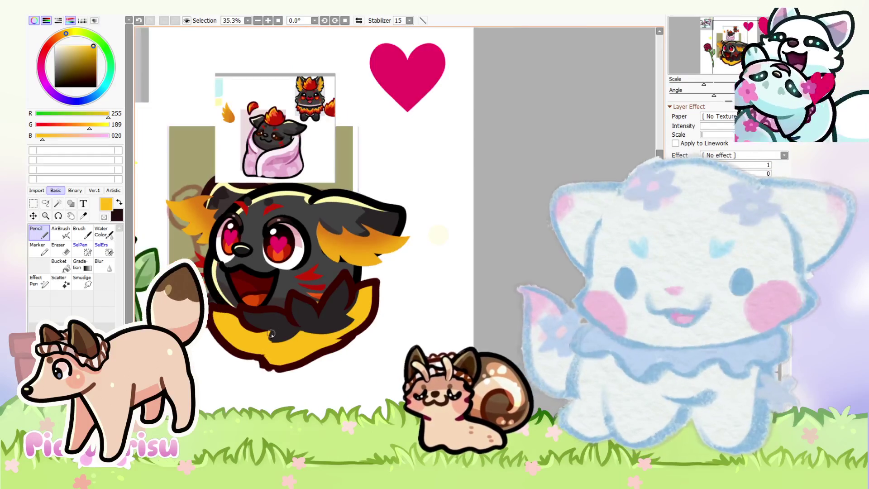
scroll(267, 333, up, 5)
alt+click(275, 335)
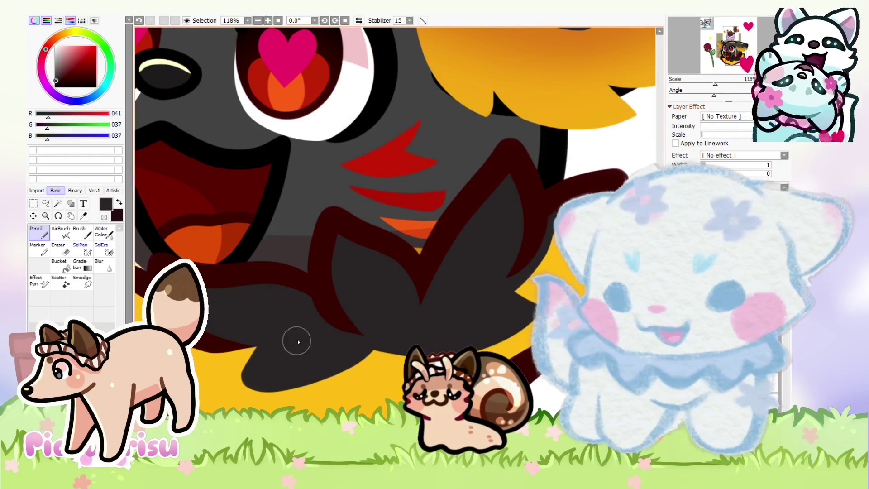
scroll(296, 342, down, 3)
alt+click(330, 379)
scroll(280, 369, up, 3)
scroll(348, 376, up, 2)
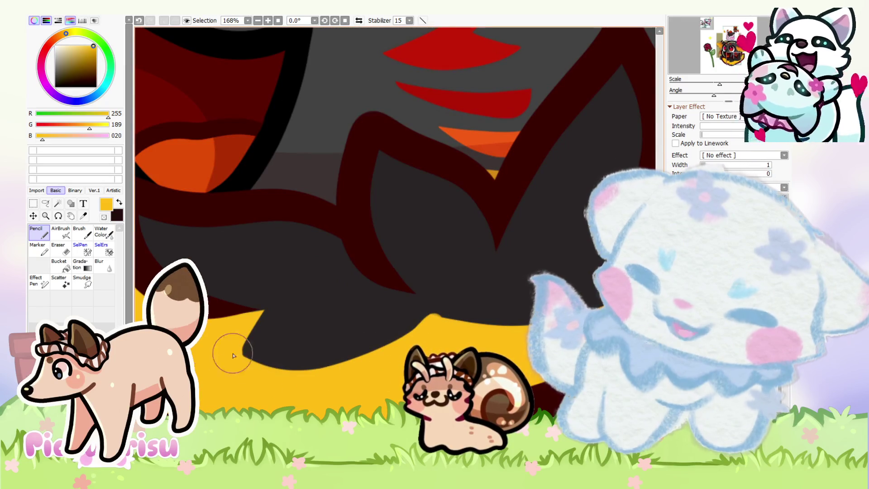
scroll(204, 351, down, 3)
scroll(297, 306, up, 2)
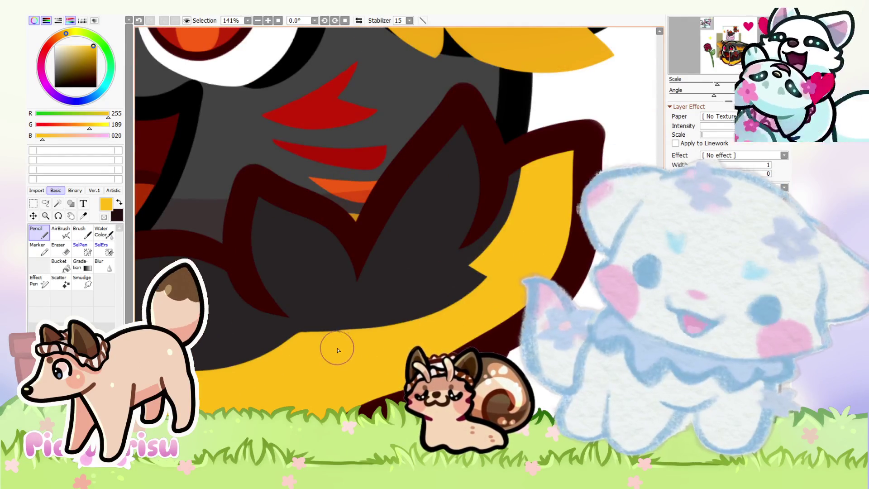
scroll(337, 350, down, 2)
scroll(326, 182, down, 2)
scroll(324, 126, up, 3)
scroll(326, 150, up, 2)
alt+click(327, 163)
scroll(327, 163, down, 2)
scroll(294, 249, down, 3)
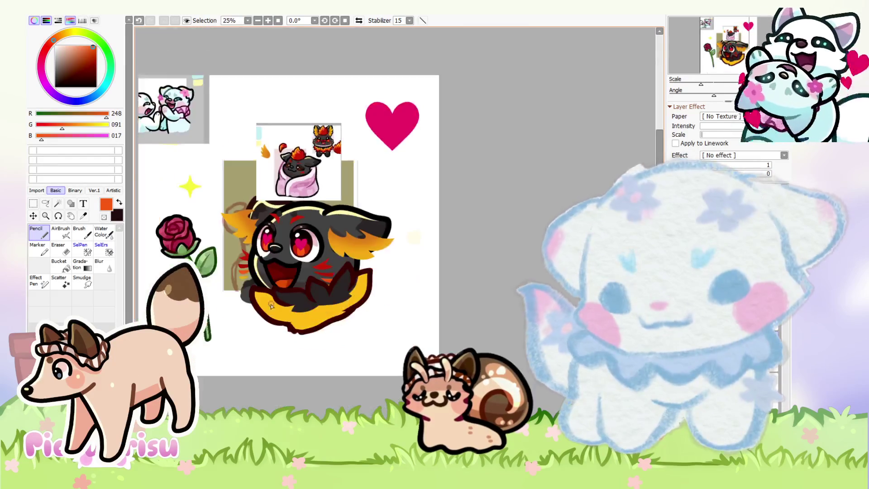
Step: Paint an orange stripe over the yellow collar and yellow along the collar edge
scroll(272, 306, up, 4)
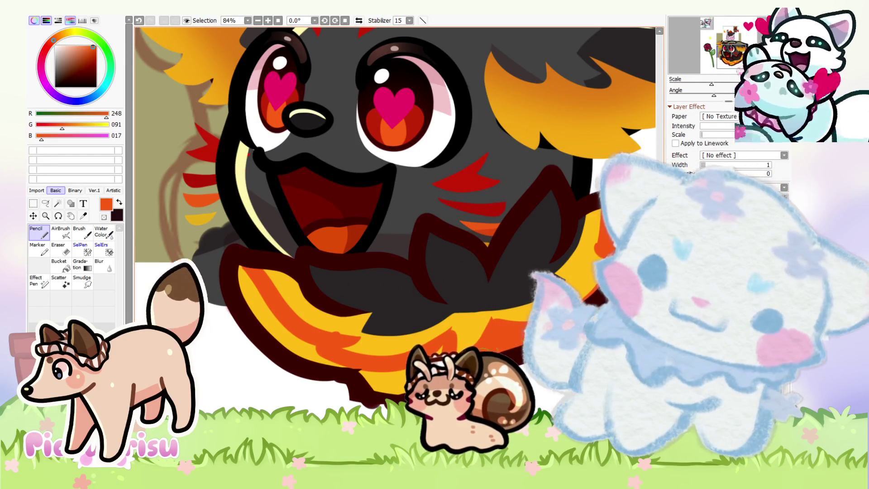
drag(251, 272, 279, 337)
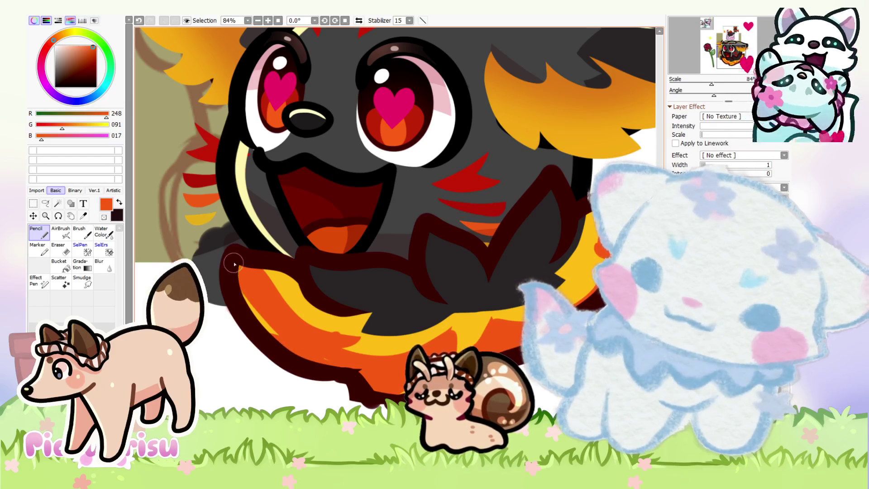
scroll(278, 340, up, 2)
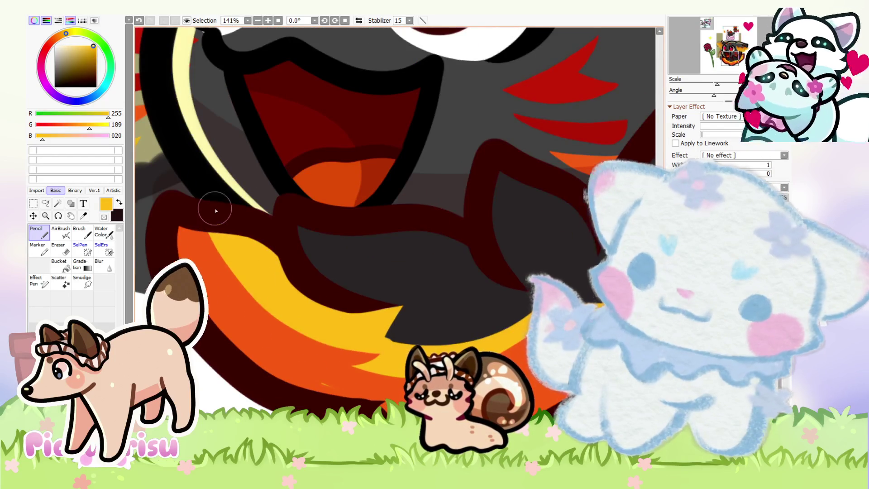
alt+click(324, 314)
drag(322, 297, 442, 291)
Step: Paint dark grey onto the chest tuft edge and yellow along its lower edge
scroll(333, 276, up, 2)
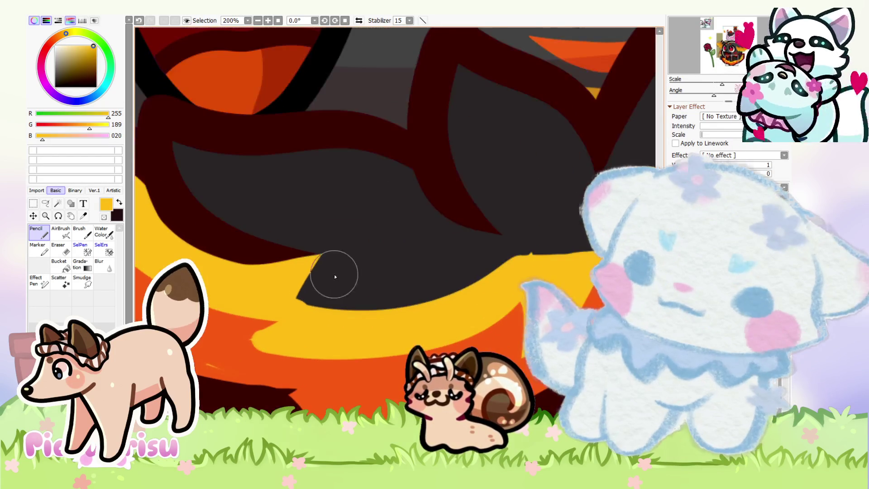
alt+click(333, 275)
drag(313, 260, 292, 293)
alt+click(508, 271)
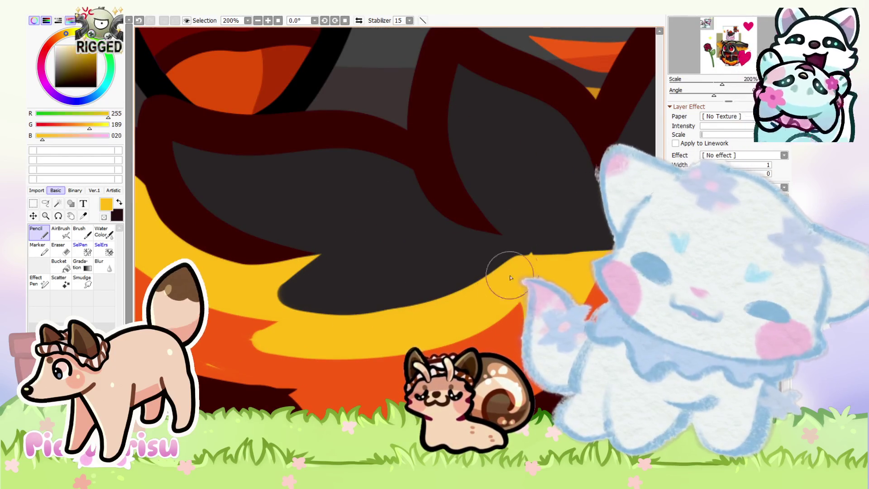
drag(508, 272, 237, 282)
Step: Repaint yellow along the tuft's lower edge and fill the black notch in the yellow band
scroll(237, 282, down, 1)
alt+click(248, 304)
scroll(248, 304, up, 1)
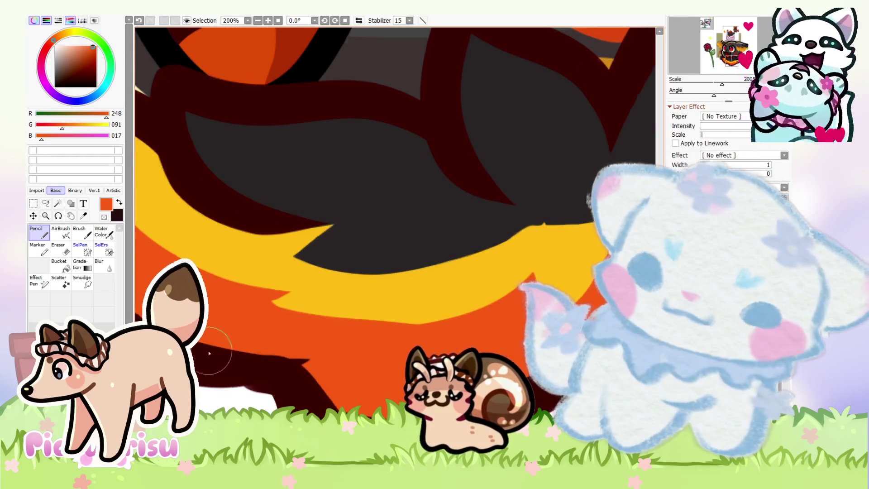
scroll(324, 302, down, 7)
scroll(324, 303, up, 5)
alt+click(281, 330)
drag(317, 292, 473, 275)
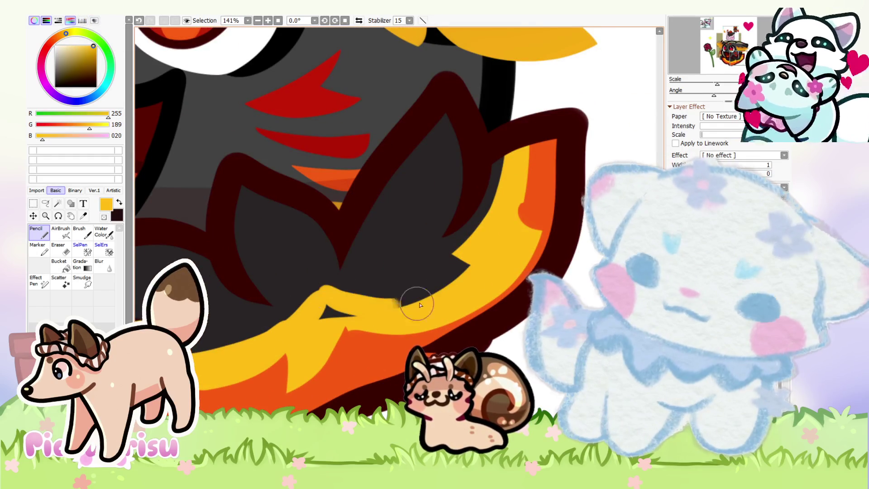
drag(354, 313, 287, 317)
Step: Paint dark grey along the yellow band's upper edge, then reload the fur grey
alt+click(276, 290)
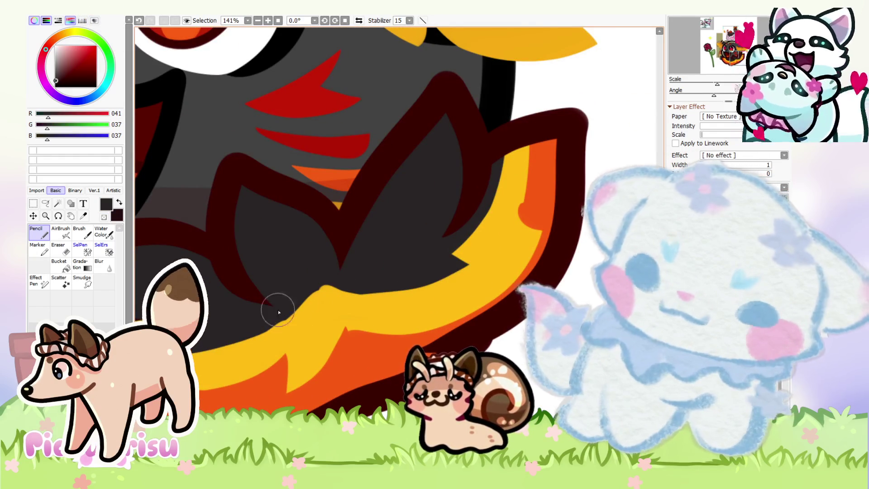
mouse_move(416, 266)
mouse_down()
mouse_move(408, 281)
mouse_move(330, 281)
mouse_up()
scroll(326, 281, down, 5)
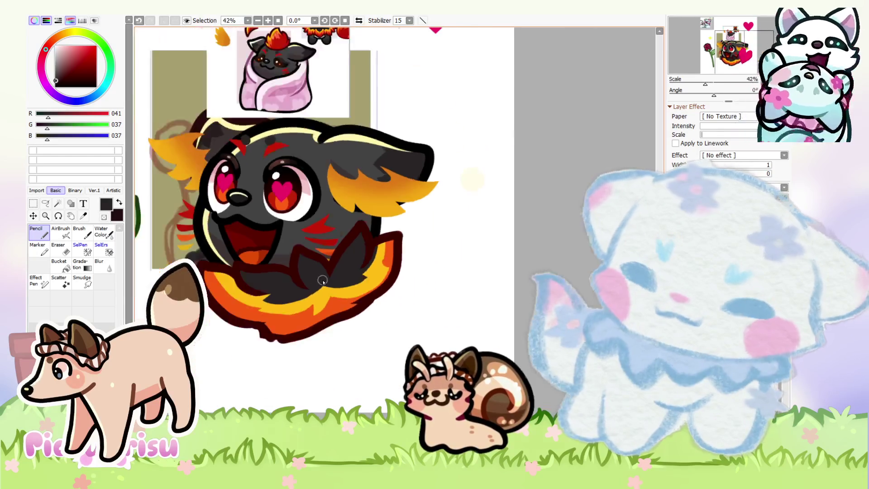
scroll(322, 281, up, 8)
alt+click(355, 267)
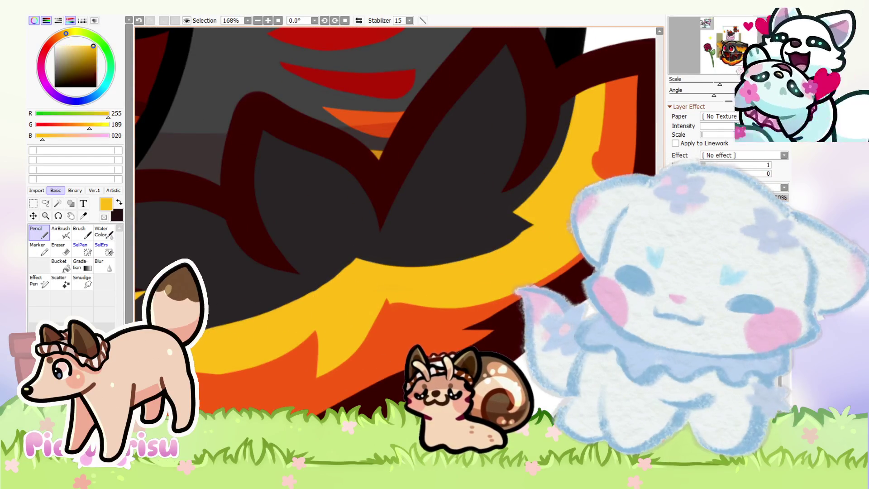
alt+click(235, 309)
scroll(364, 262, down, 9)
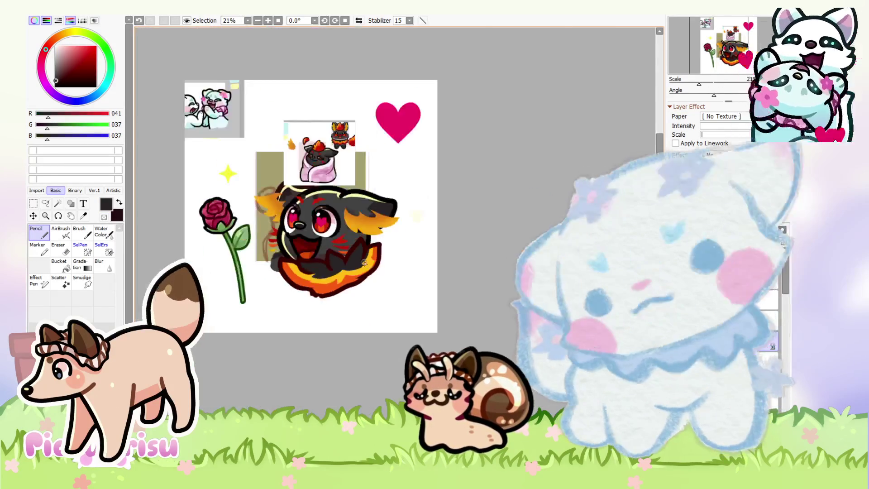
Step: Eyedrop flame yellow and paint over the orange triangle on the collar's right edge
scroll(364, 263, up, 9)
alt+click(272, 287)
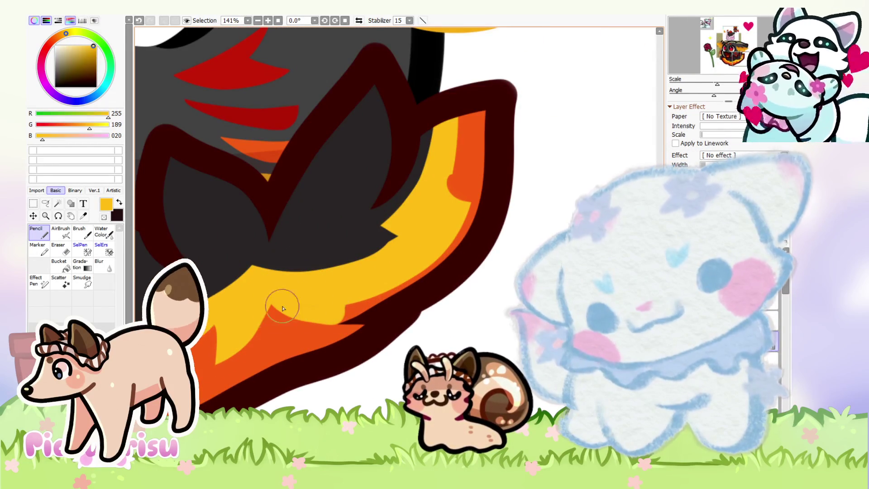
alt+click(281, 309)
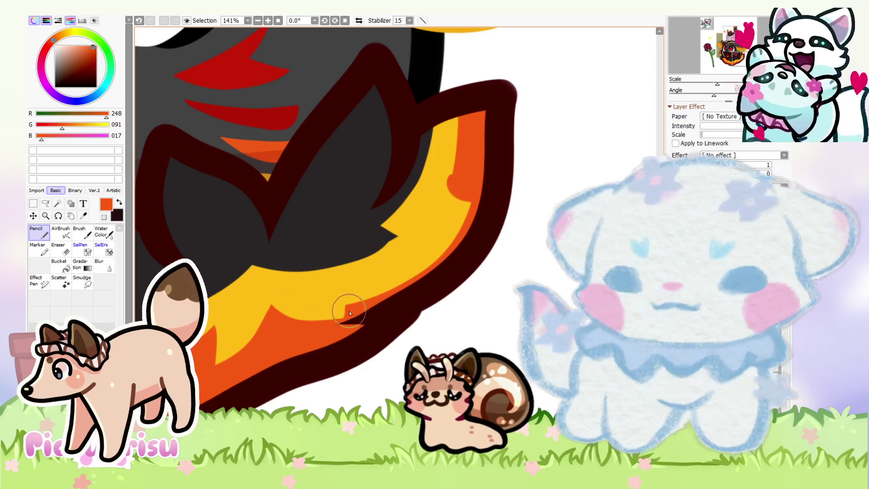
alt+click(436, 184)
mouse_move(479, 113)
mouse_down()
mouse_move(436, 214)
mouse_move(330, 295)
mouse_up()
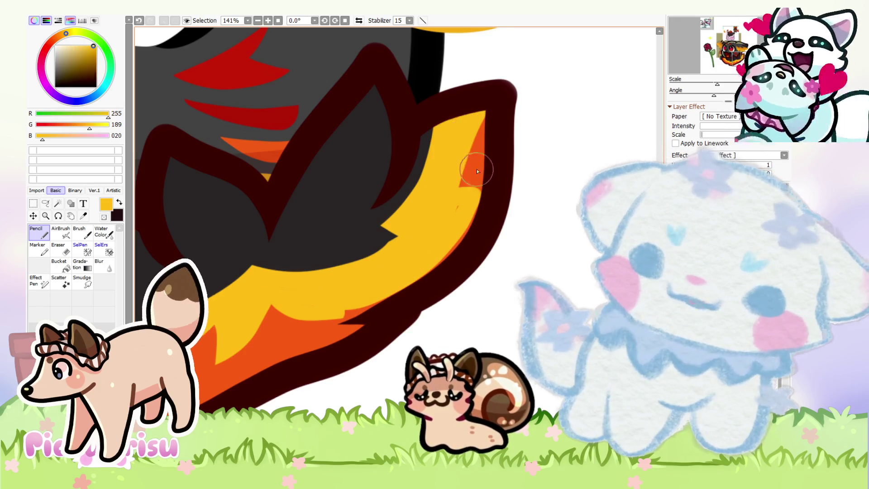
drag(441, 227, 472, 184)
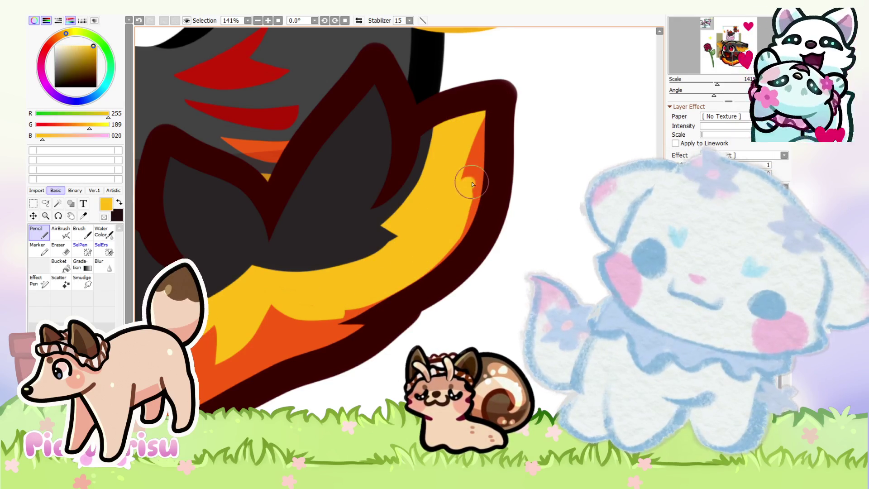
scroll(450, 213, down, 9)
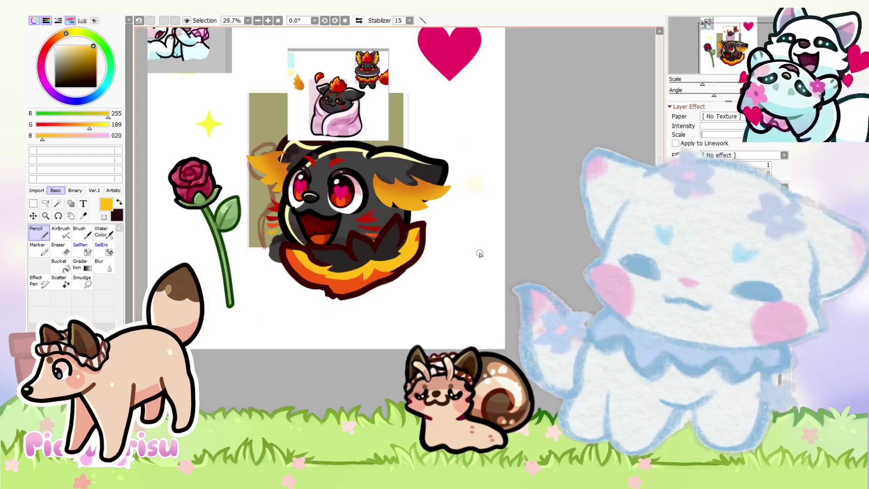
scroll(479, 253, down, 2)
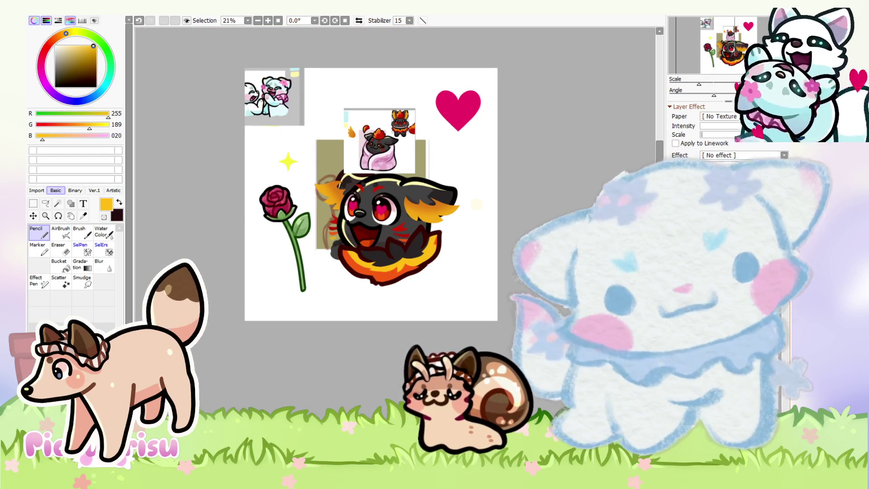
scroll(402, 159, up, 1)
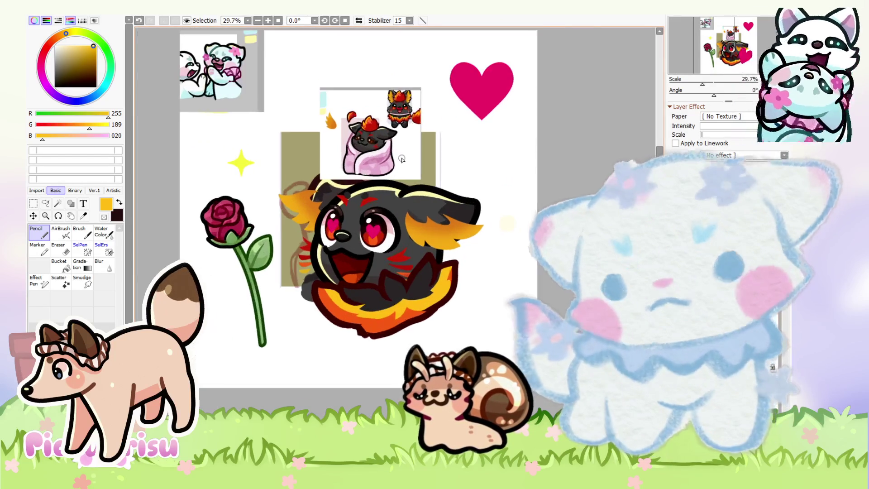
scroll(353, 226, up, 3)
scroll(317, 236, up, 4)
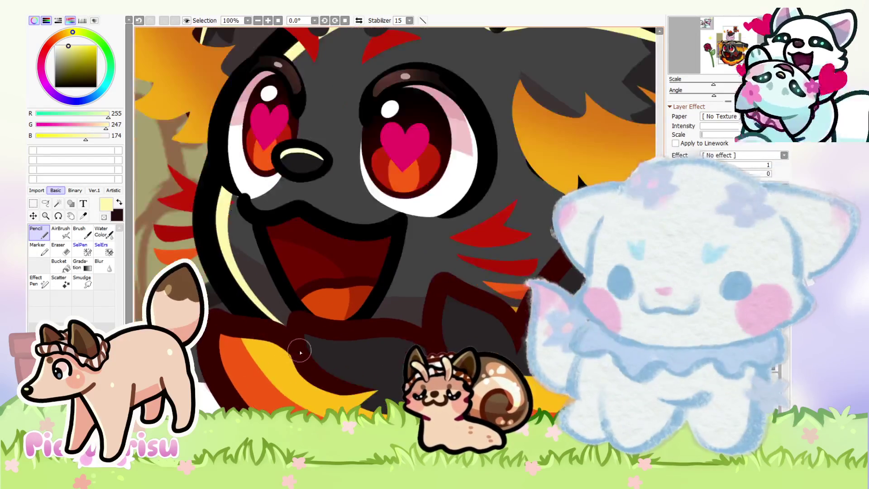
Step: Add a pale-yellow highlight inside the chest tuft's dark outline, then sample the heart-eye pink
key(ctrl+z)
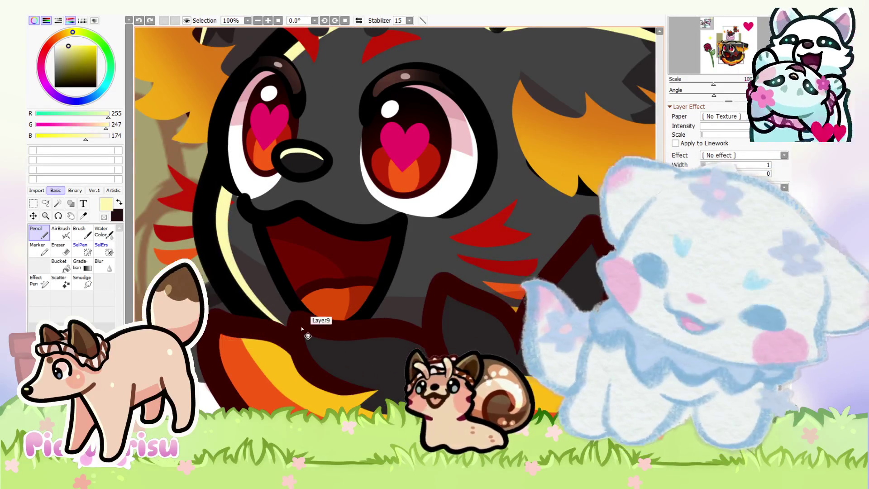
key(ctrl+y)
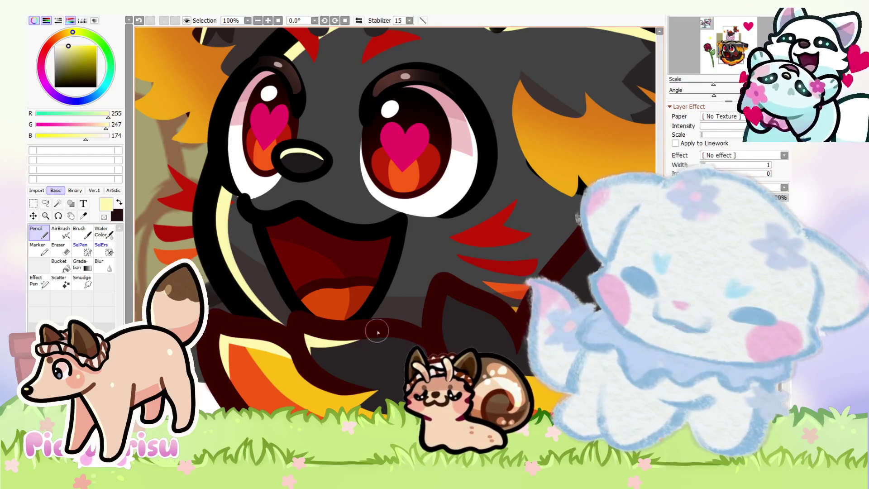
drag(441, 287, 453, 317)
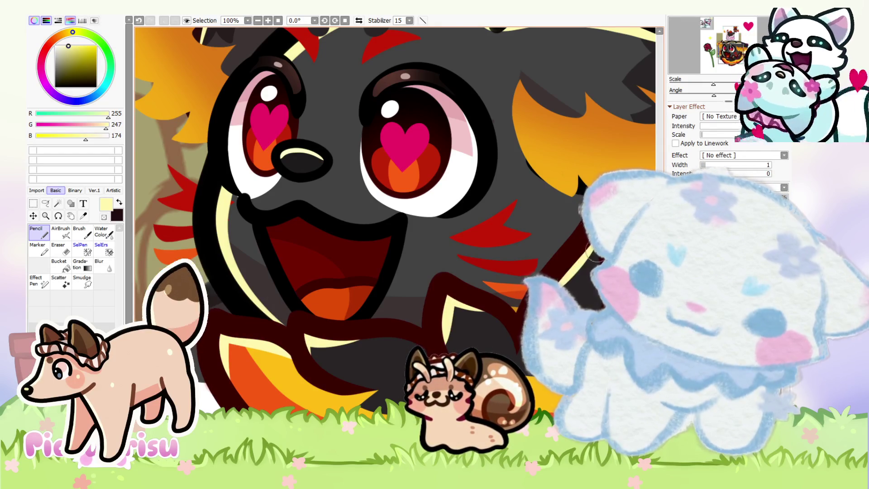
scroll(589, 252, down, 5)
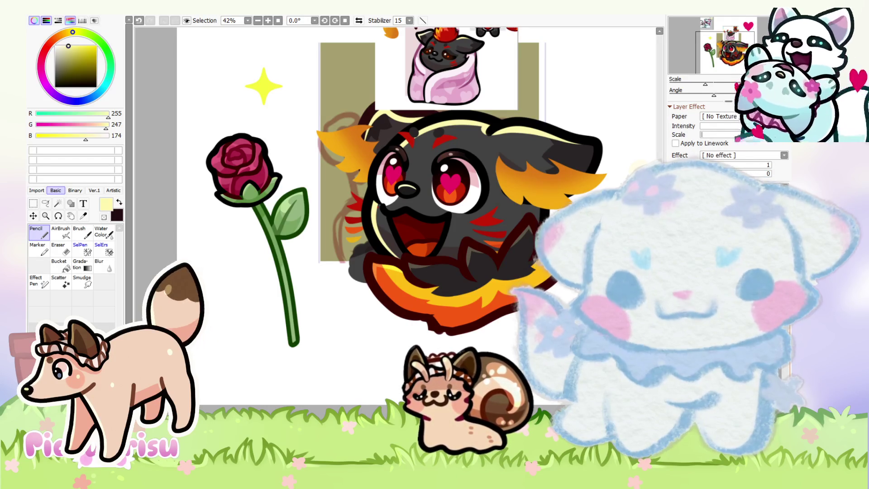
scroll(361, 166, up, 2)
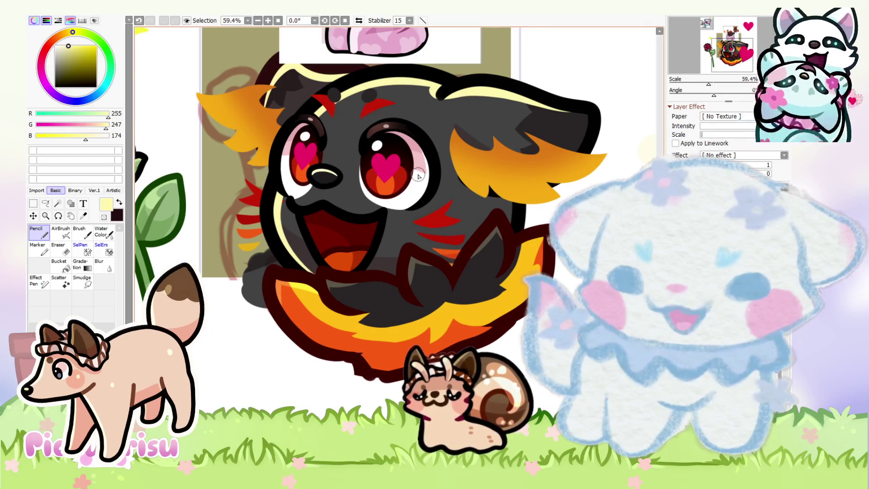
alt+click(419, 176)
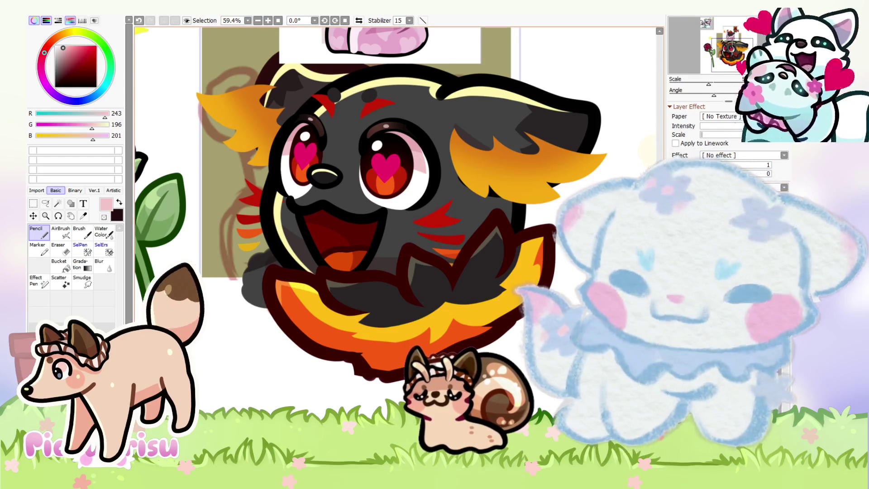
scroll(446, 311, up, 3)
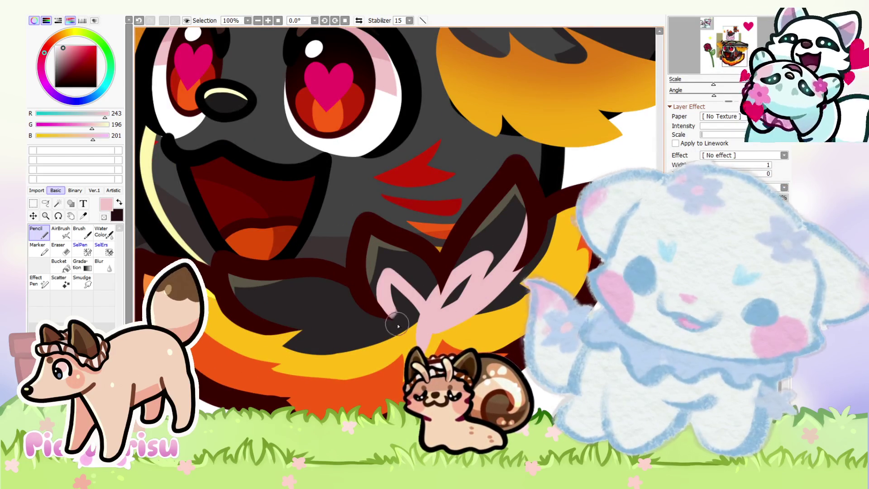
drag(379, 318, 271, 316)
scroll(267, 327, down, 2)
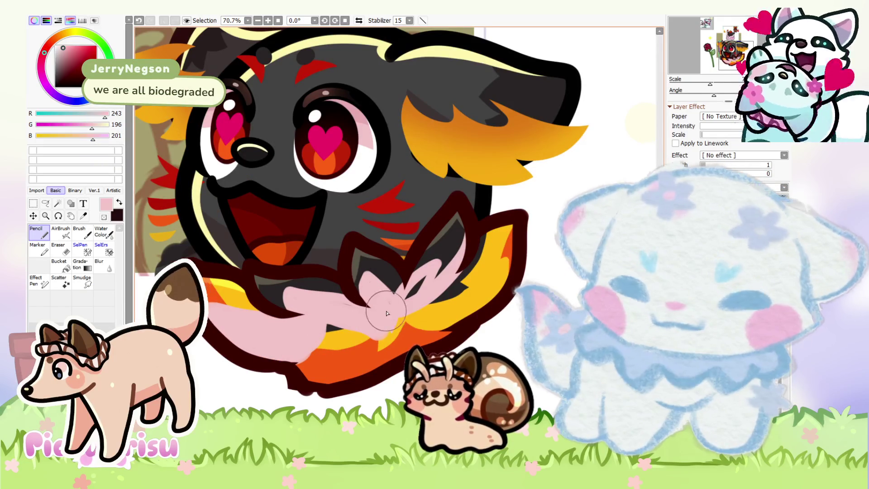
drag(387, 313, 324, 361)
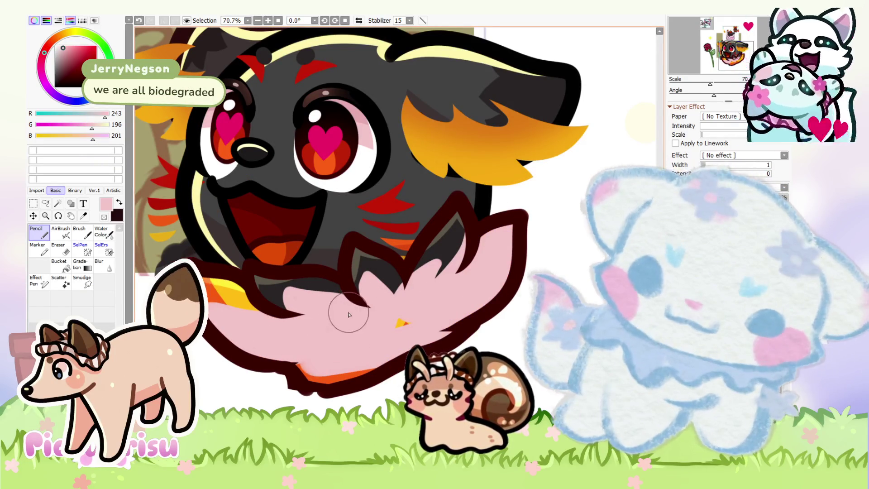
drag(349, 314, 405, 315)
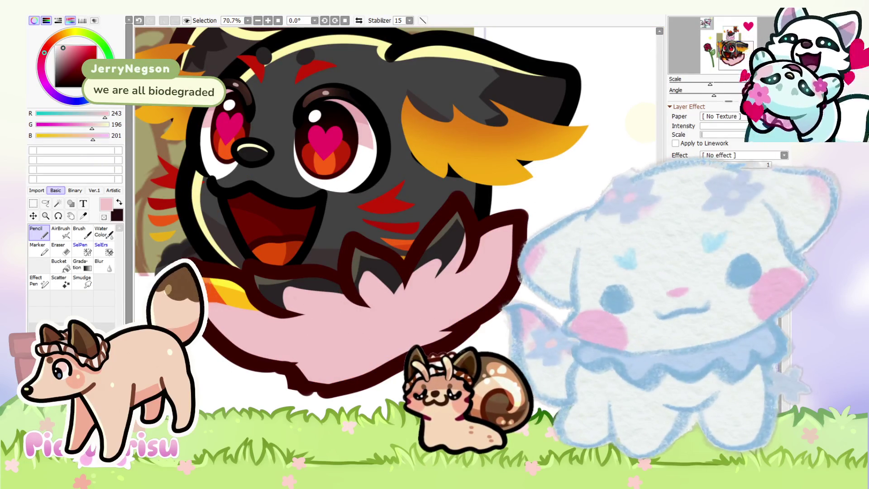
key(ctrl+z)
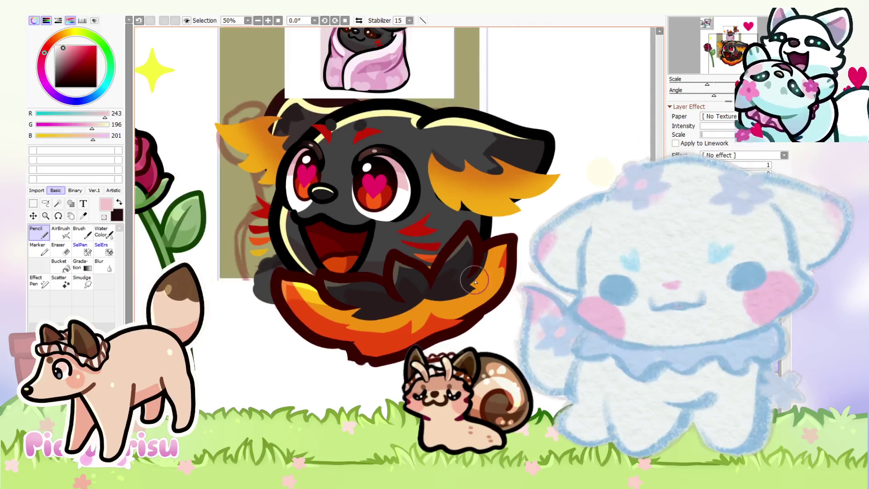
Step: Check the erased belly outline up close, then return to the Pencil for drawing
scroll(416, 284, up, 3)
scroll(356, 314, up, 2)
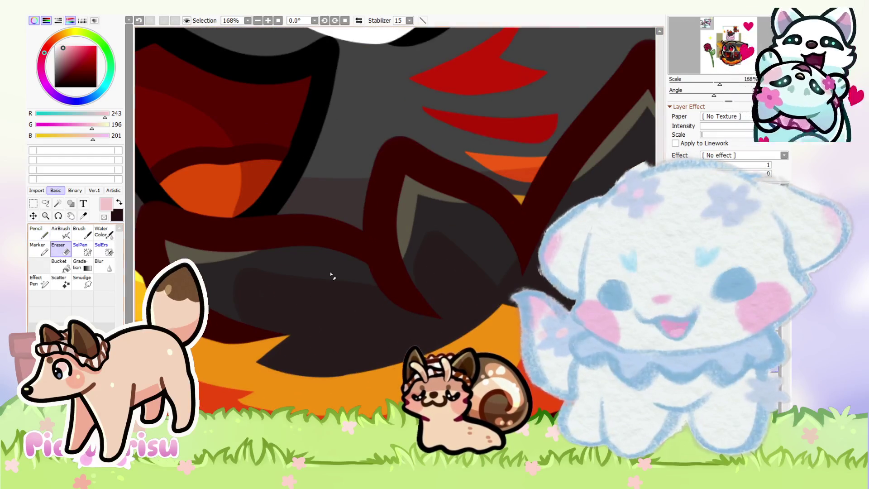
scroll(368, 286, up, 1)
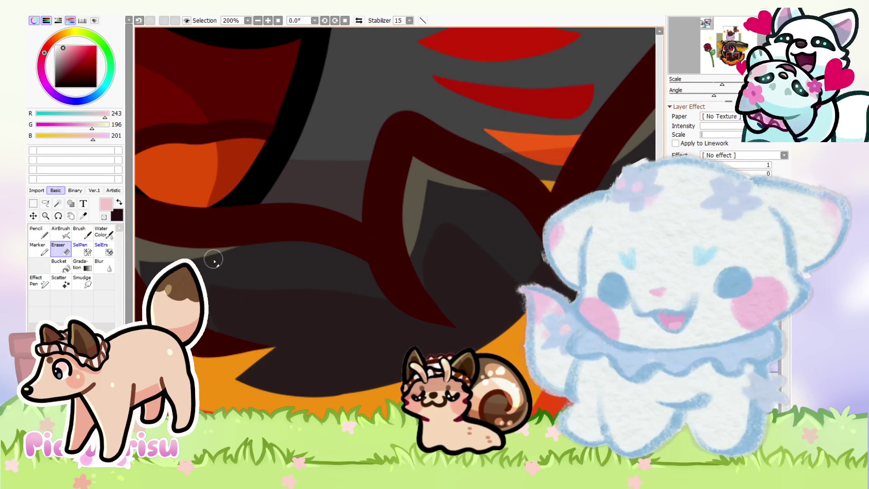
scroll(287, 284, down, 1)
scroll(332, 309, up, 1)
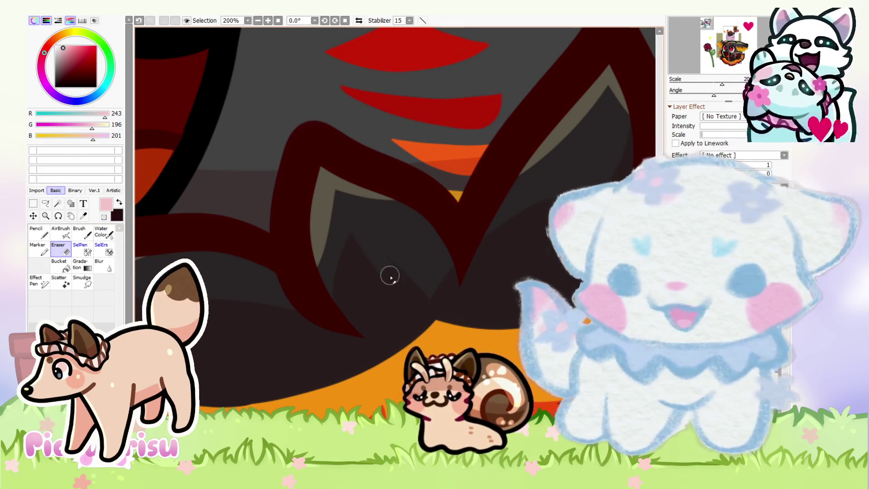
scroll(540, 196, down, 2)
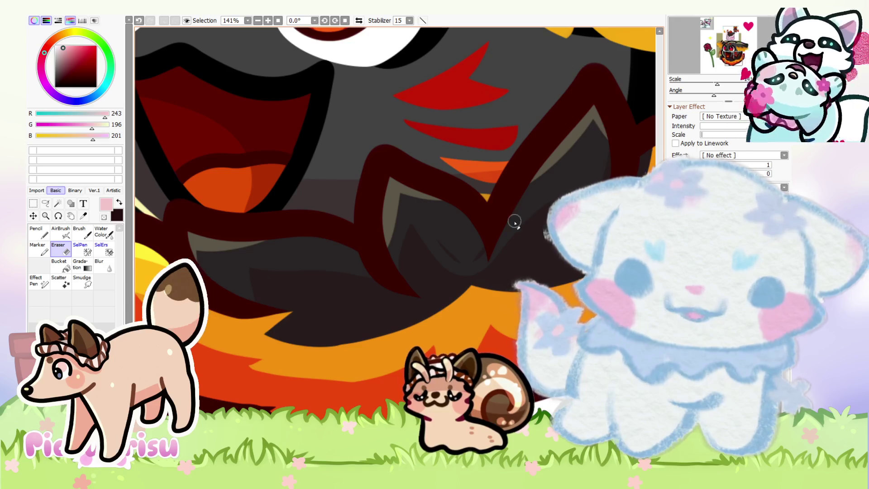
scroll(423, 238, down, 4)
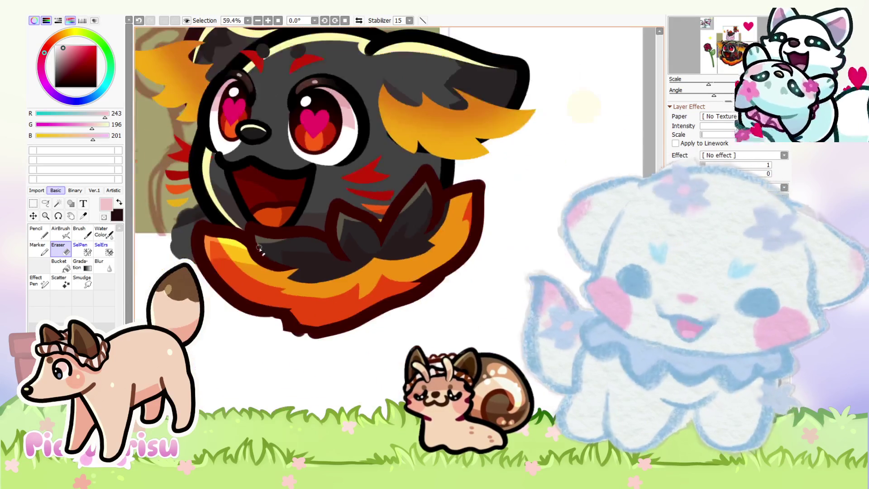
scroll(226, 262, up, 3)
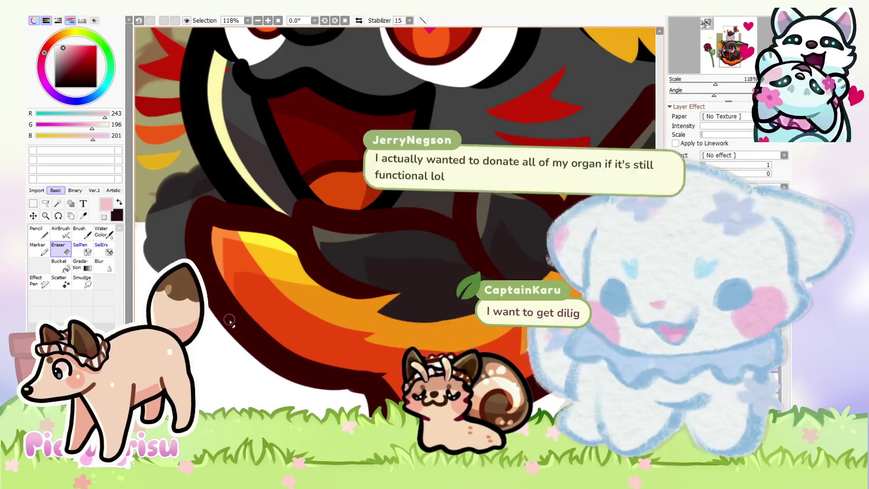
scroll(354, 284, up, 2)
scroll(315, 278, down, 3)
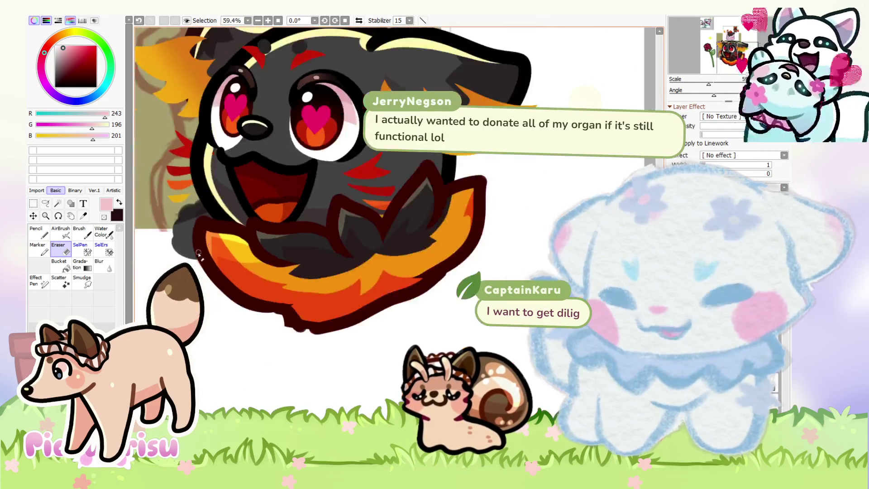
scroll(314, 278, down, 1)
key(n)
scroll(255, 252, up, 3)
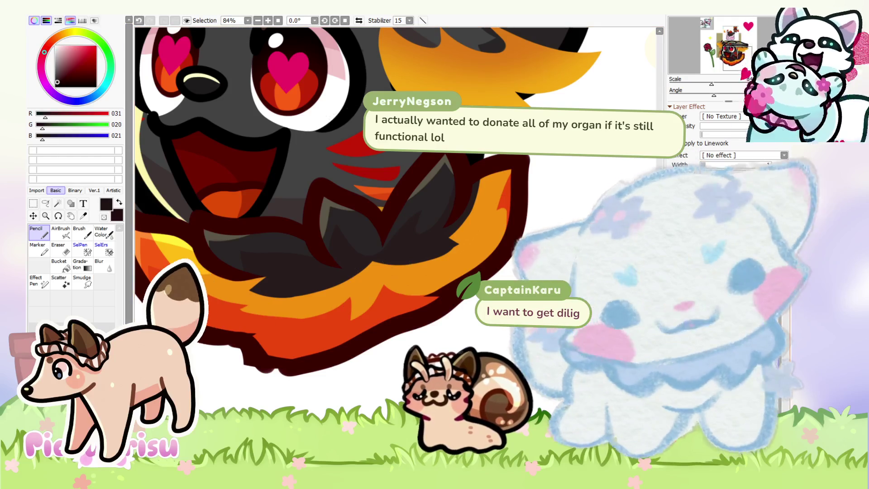
Step: Pick dark brown (103,32,0) and paint it over the tail-tip outline
scroll(512, 211, down, 3)
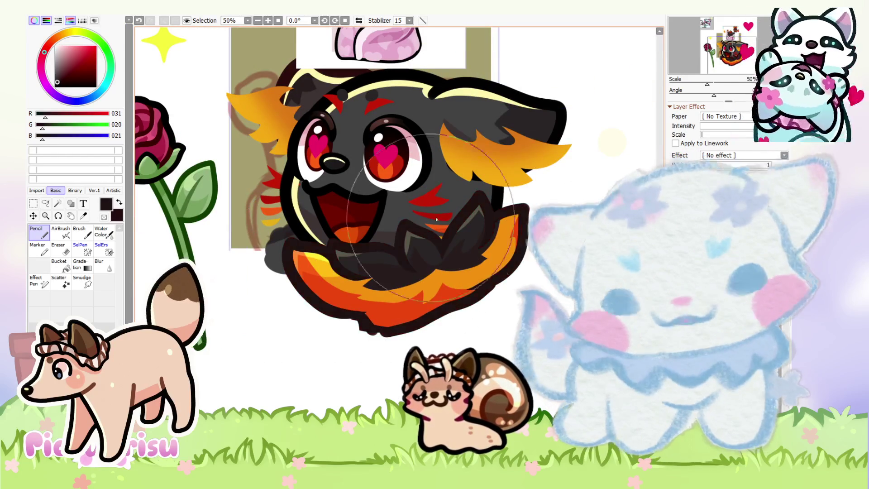
scroll(438, 265, up, 3)
scroll(437, 265, down, 2)
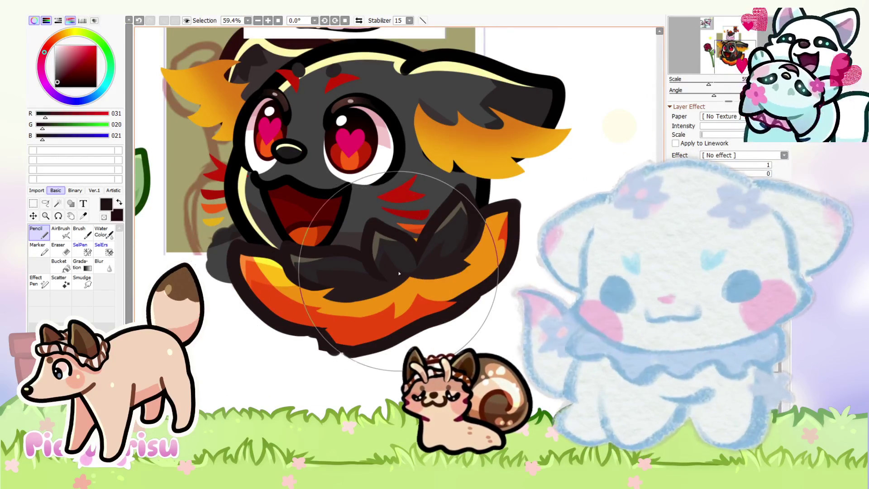
scroll(432, 276, down, 2)
scroll(432, 276, up, 2)
alt+click(425, 280)
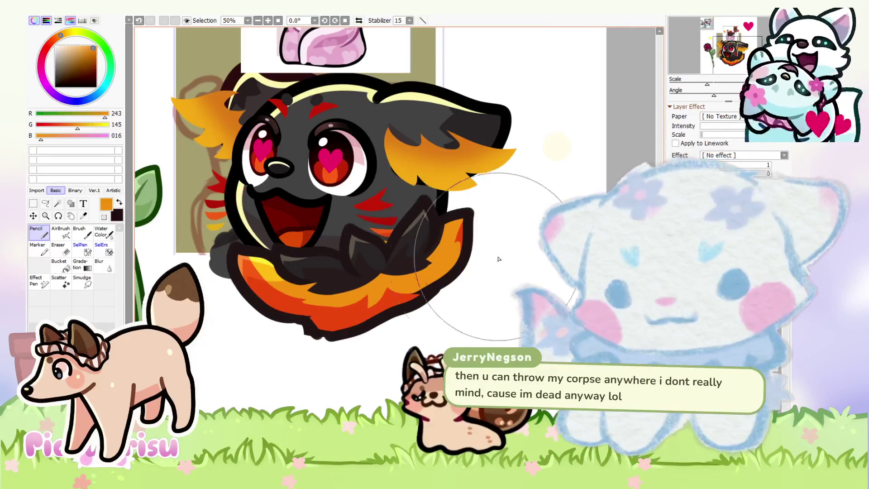
scroll(426, 281, up, 1)
scroll(449, 188, up, 3)
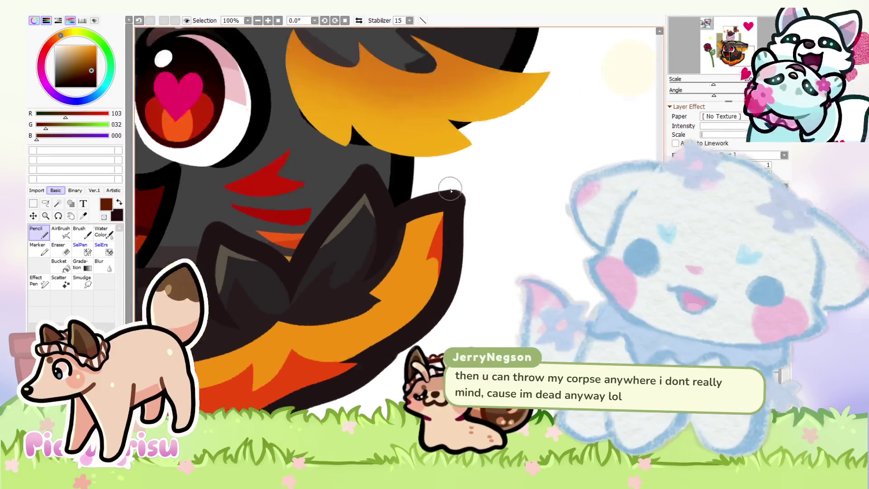
mouse_move(430, 195)
mouse_down()
mouse_move(426, 221)
mouse_move(412, 217)
mouse_move(402, 247)
mouse_up()
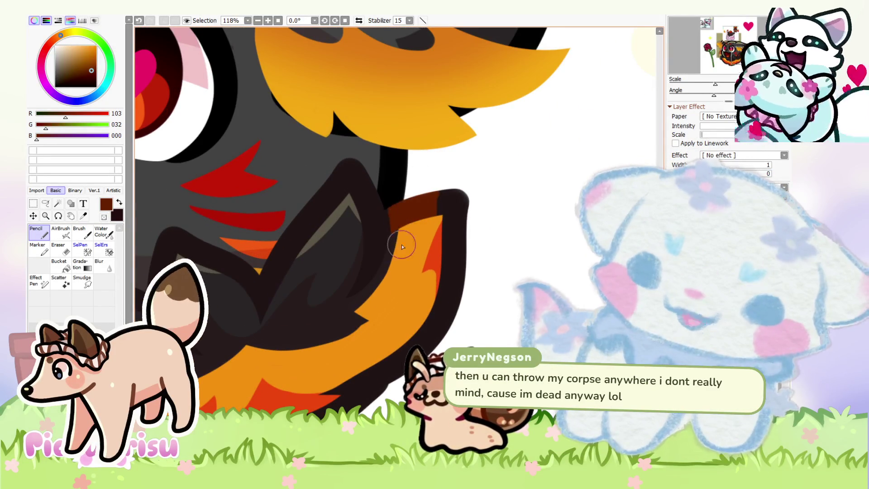
Step: Recolour the outline under the orange belly fur in brown
scroll(435, 252, down, 3)
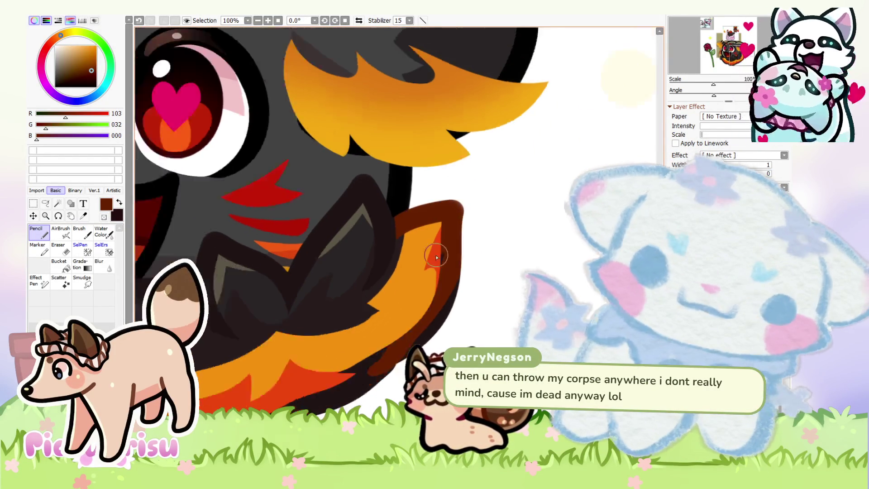
scroll(349, 227, down, 2)
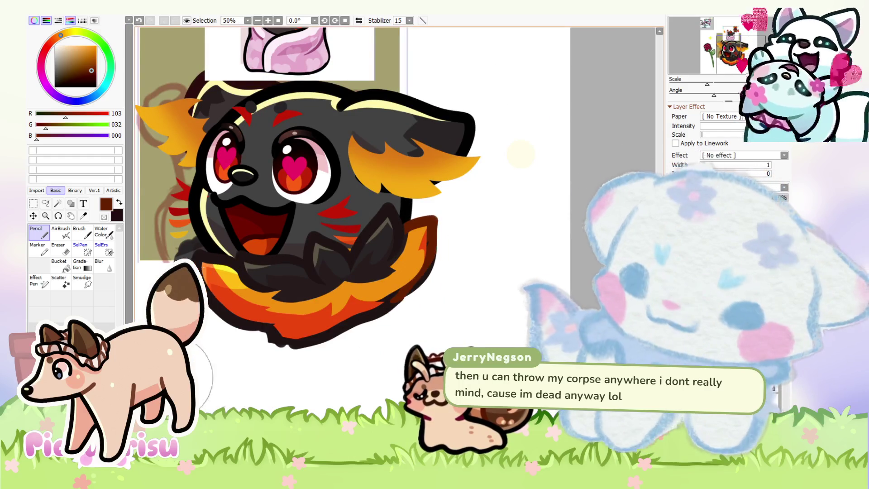
drag(392, 324, 291, 349)
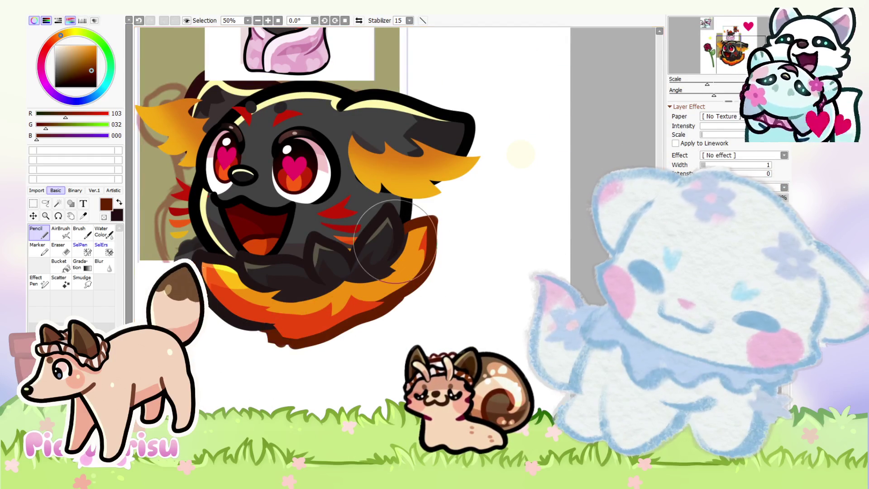
scroll(249, 252, up, 4)
scroll(252, 248, up, 3)
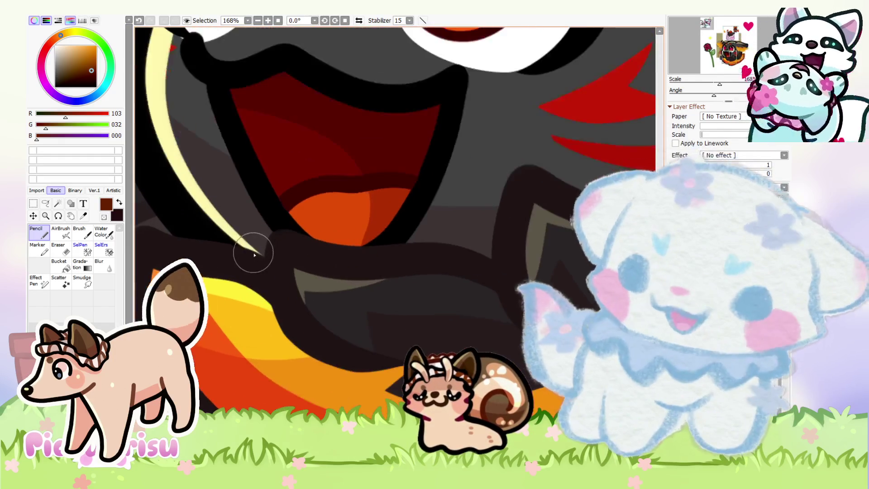
scroll(243, 252, up, 2)
Step: Sample the near-black outline and the tail-tip brown, then pick a dark red
alt+click(254, 223)
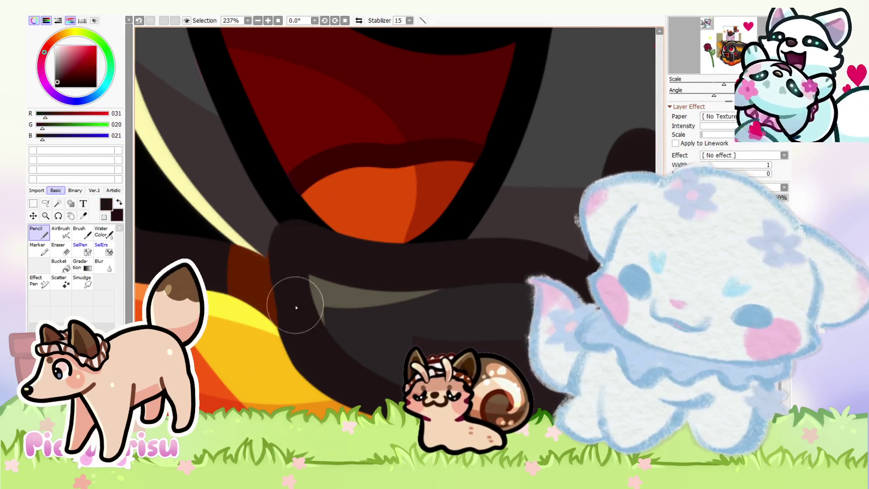
alt+click(249, 275)
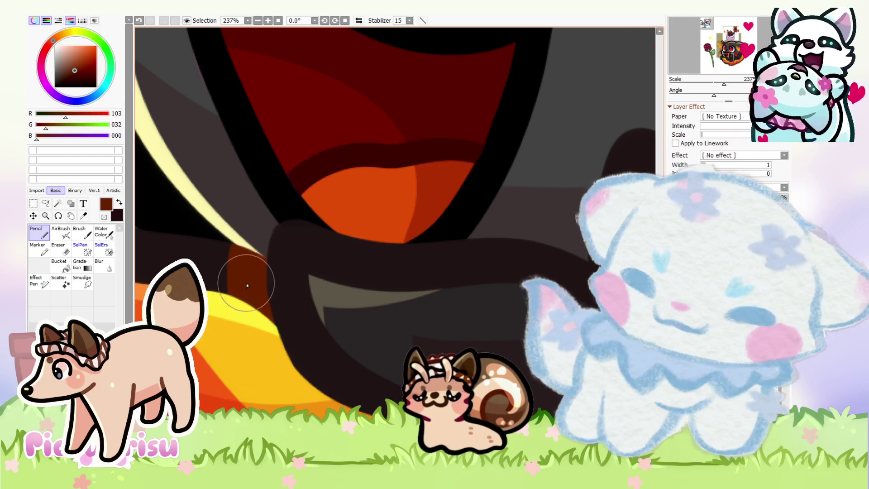
scroll(236, 260, down, 5)
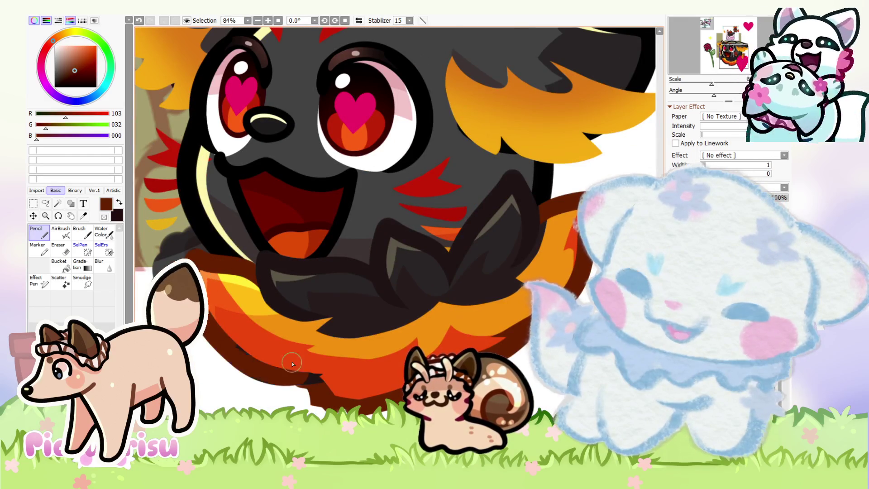
scroll(302, 373, down, 3)
alt+click(319, 312)
scroll(319, 313, up, 3)
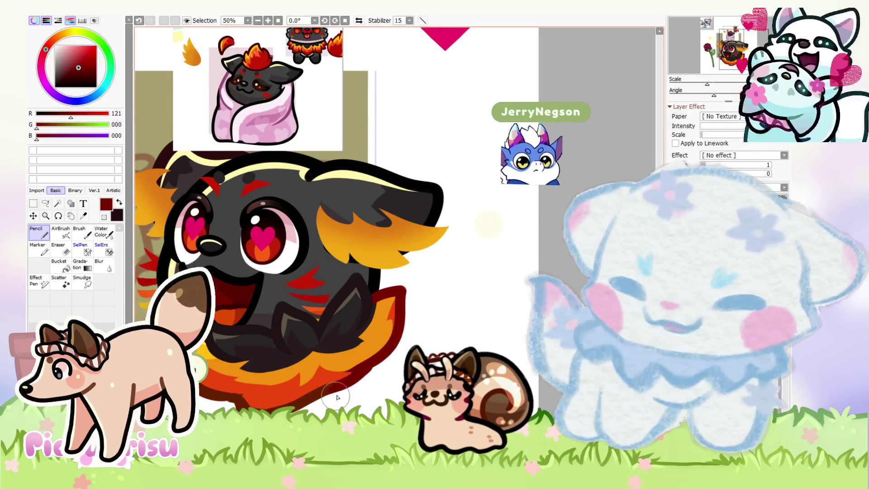
scroll(398, 242, up, 1)
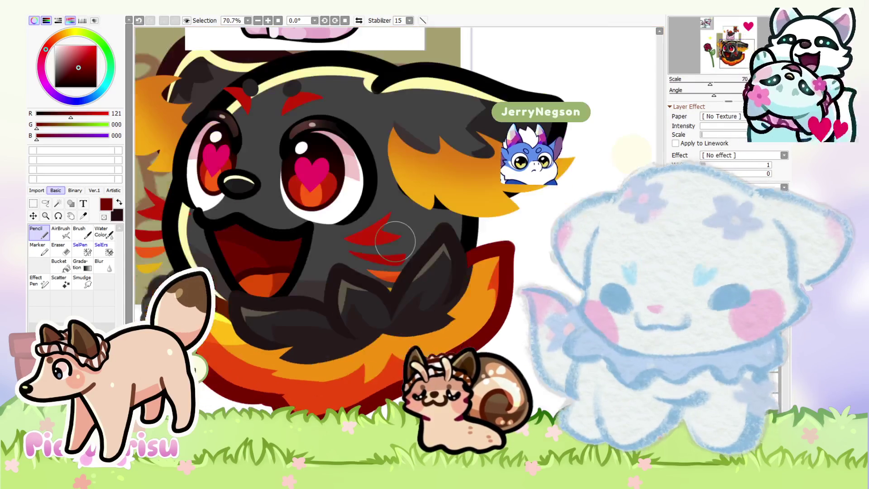
scroll(231, 296, up, 5)
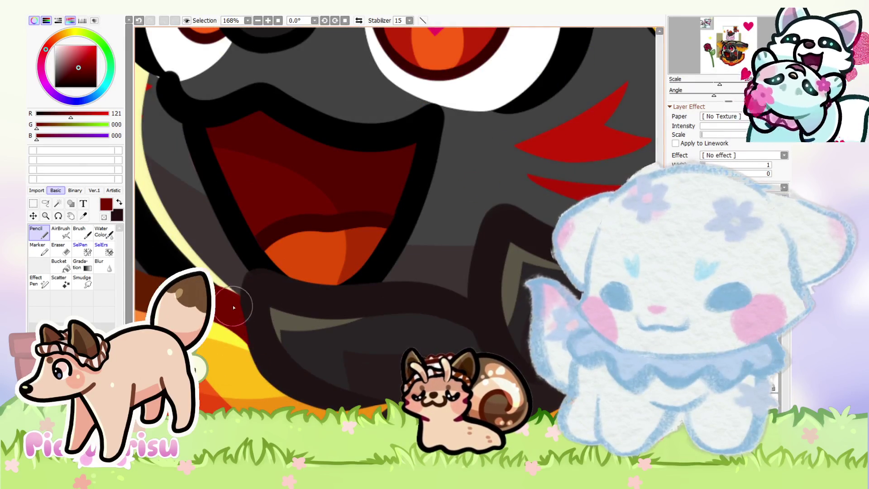
Step: Alternate between the dark outline colour near the mouth and the dark red
scroll(233, 307, down, 3)
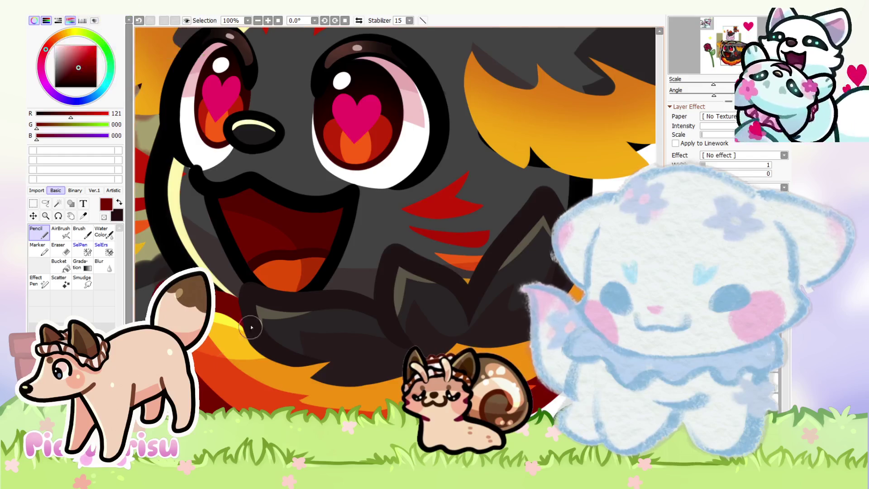
scroll(246, 272, up, 2)
alt+click(247, 275)
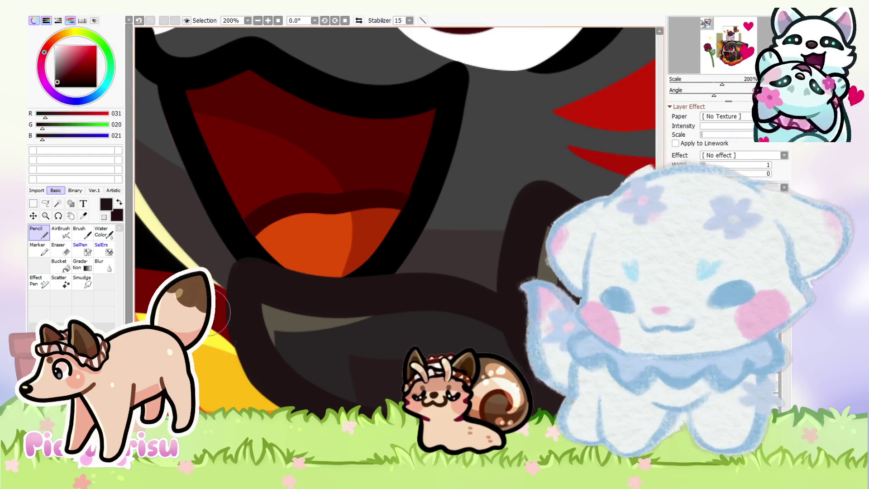
alt+click(217, 313)
scroll(219, 298, up, 2)
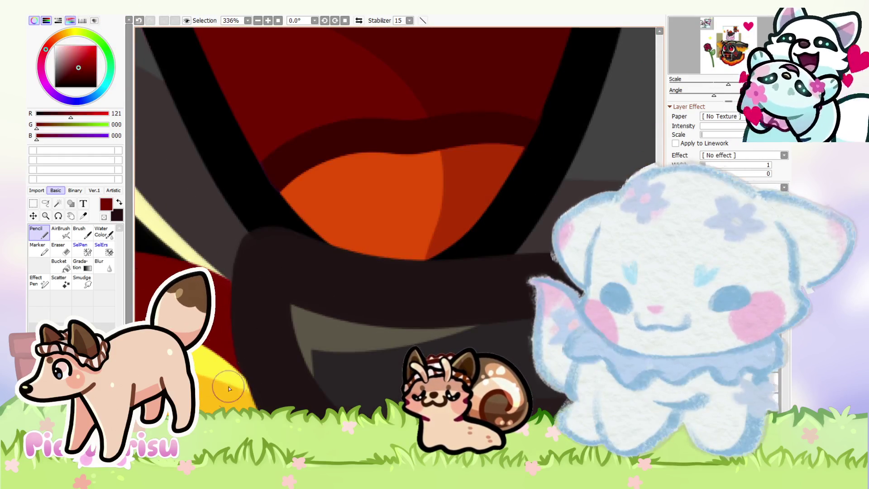
alt+click(226, 344)
scroll(251, 326, down, 3)
scroll(240, 308, down, 6)
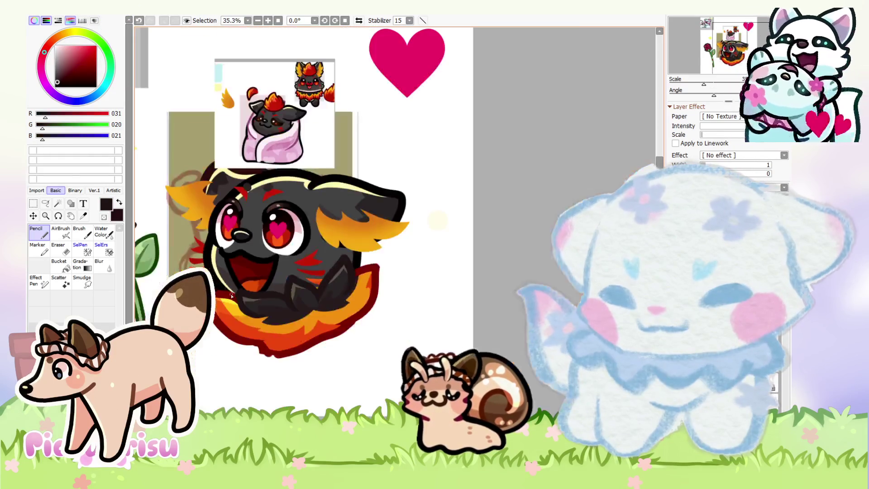
Step: Choose a new sketching colour in the colour panel and zoom in on the canvas
scroll(231, 296, down, 1)
scroll(231, 296, down, 1)
scroll(231, 296, down, 2)
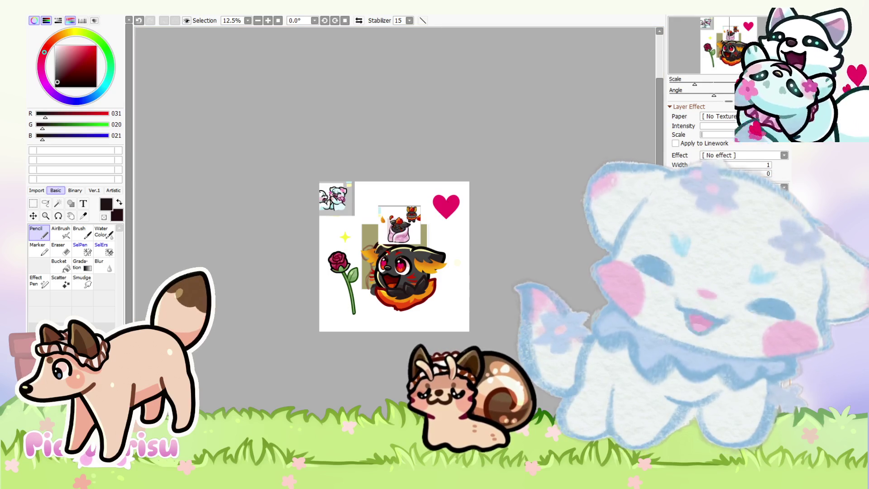
scroll(426, 192, up, 1)
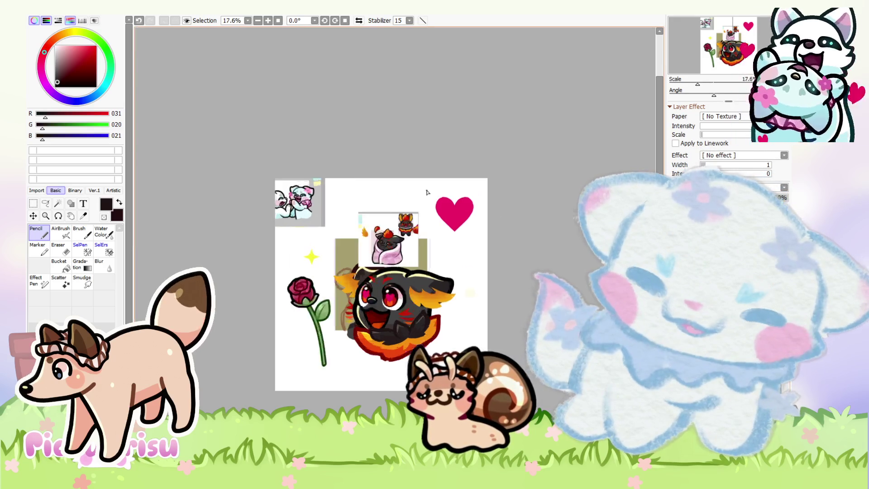
scroll(427, 192, up, 1)
scroll(388, 322, up, 2)
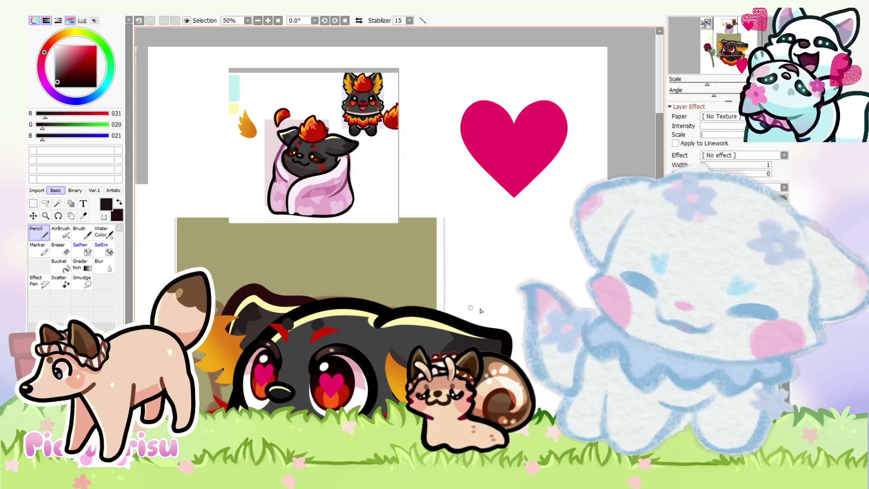
drag(77, 69, 88, 73)
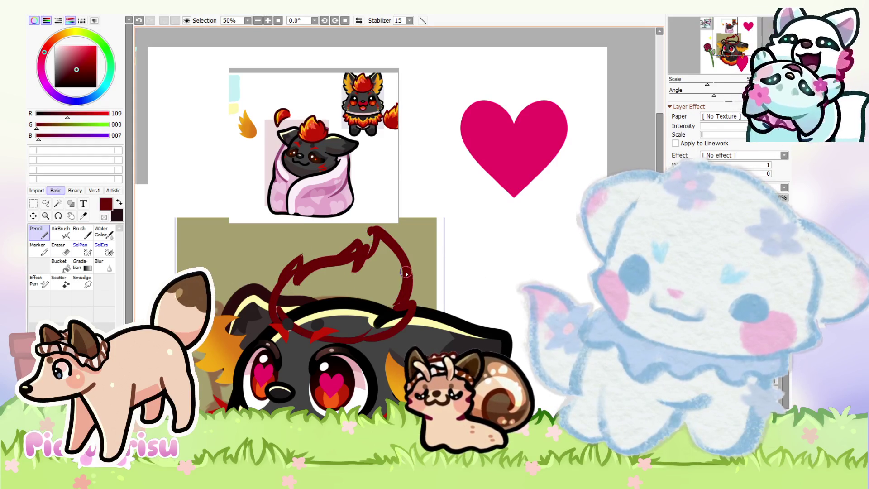
scroll(346, 299, down, 1)
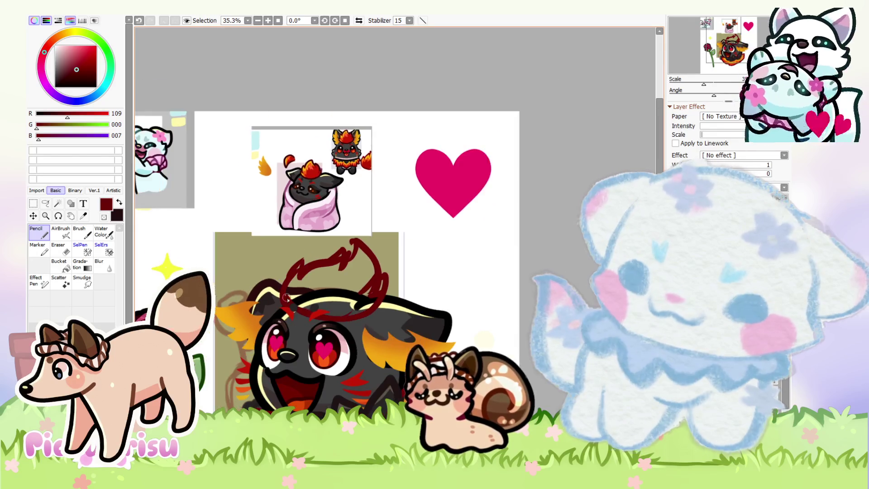
scroll(339, 295, down, 1)
scroll(330, 291, down, 1)
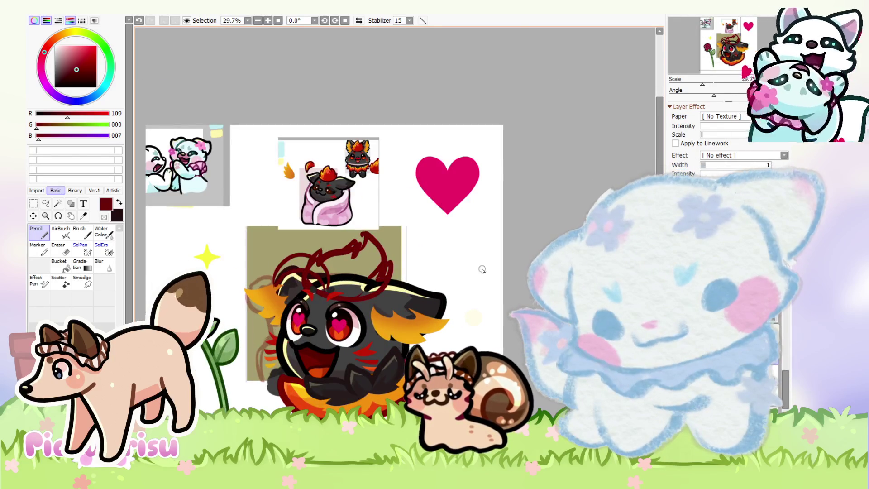
scroll(482, 270, down, 1)
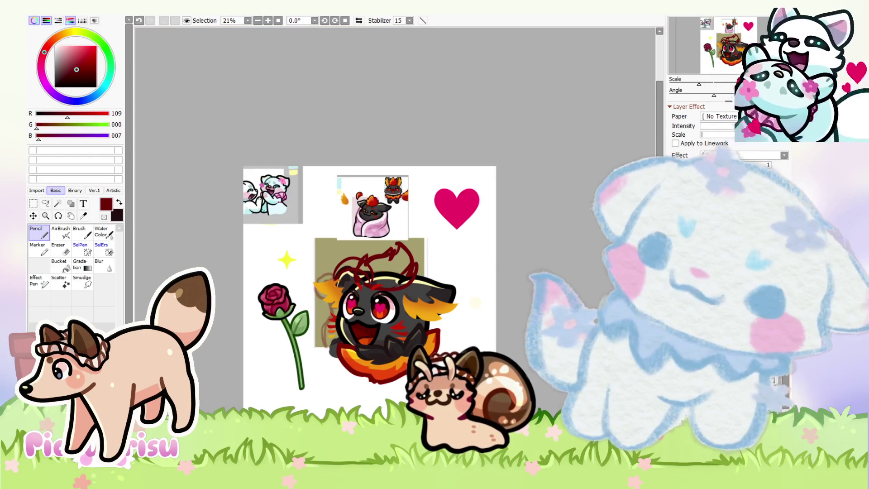
scroll(426, 294, up, 1)
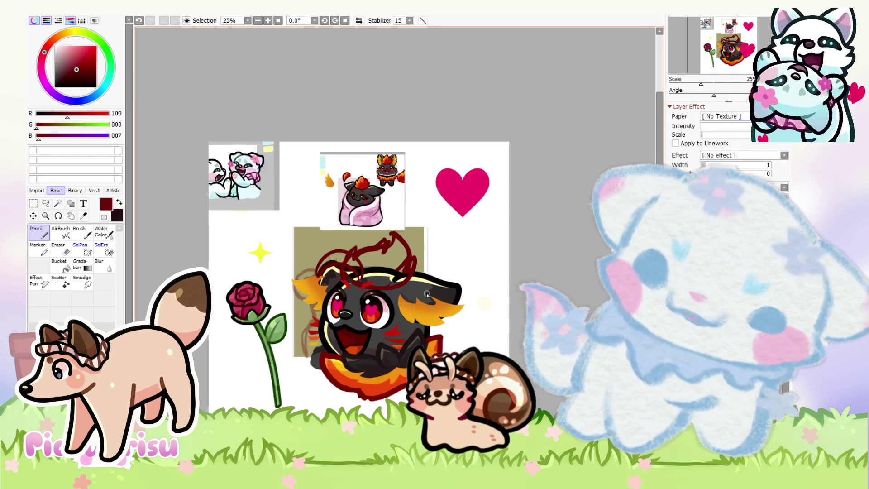
scroll(426, 294, up, 1)
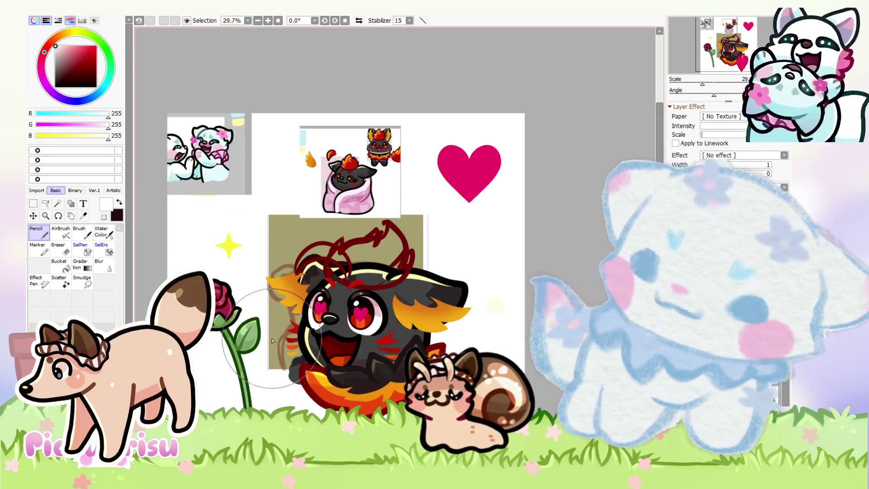
Step: Undo an accidental erase stroke and set the fox emote layer to 76% opacity
drag(272, 341, 468, 236)
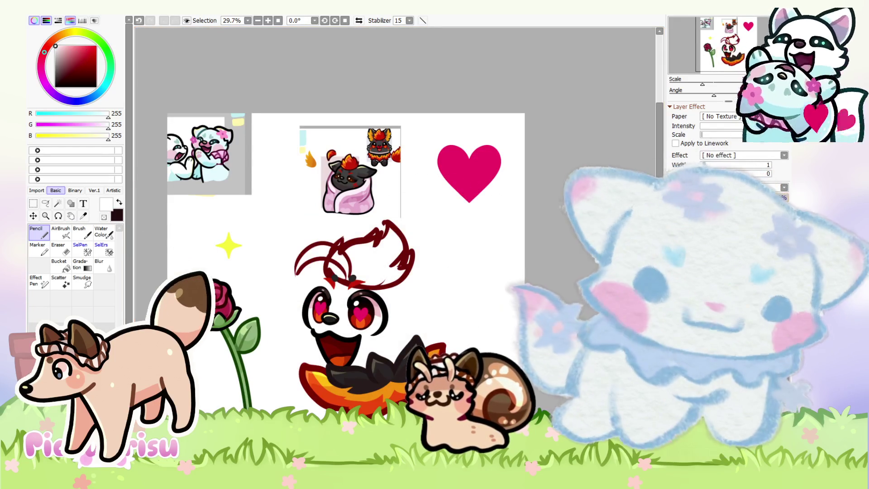
key(ctrl+z)
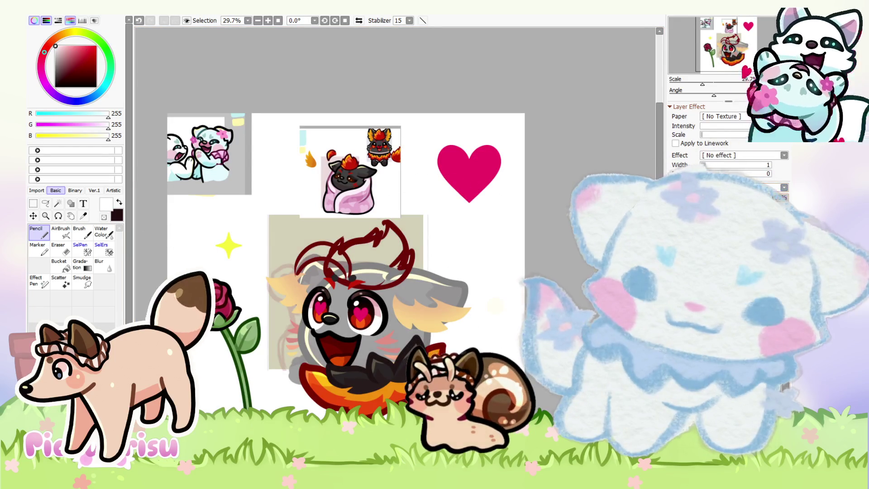
drag(785, 198, 767, 197)
scroll(433, 214, up, 1)
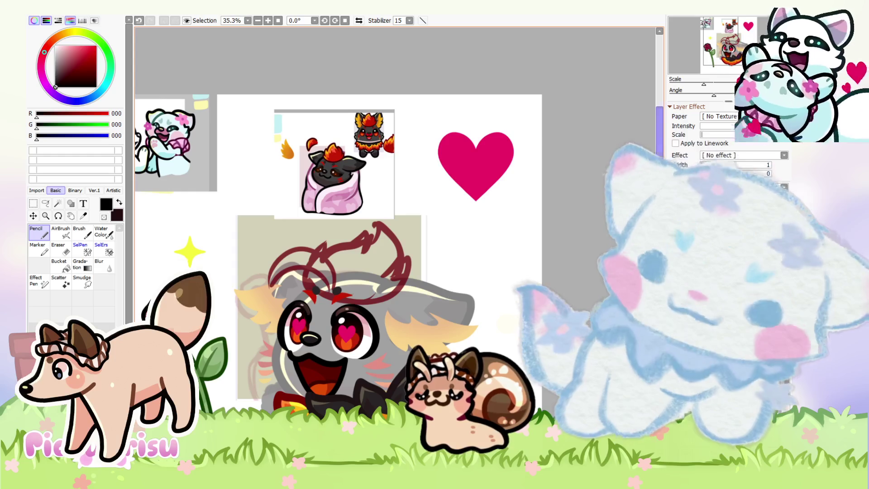
Step: Ink the tuft in black: left loop, top hook, large right arc, lower hook, bottom line
scroll(352, 253, up, 1)
scroll(270, 331, up, 2)
drag(289, 360, 299, 276)
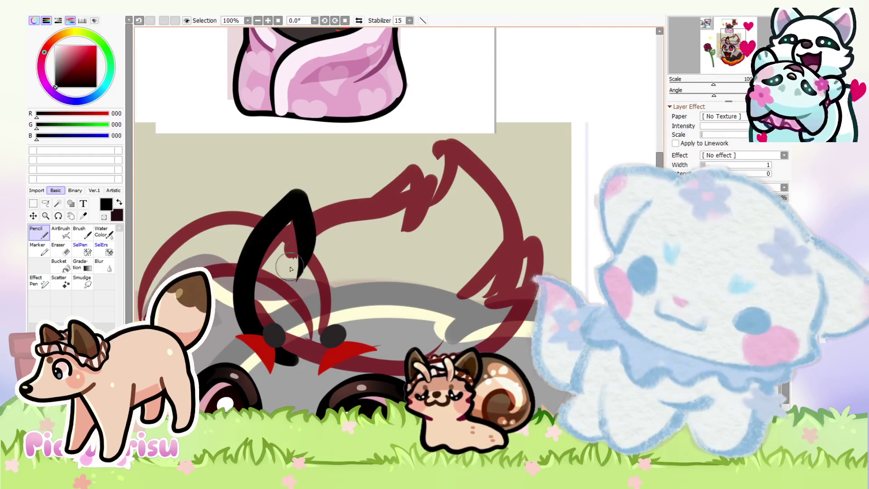
drag(304, 218, 403, 249)
drag(430, 163, 516, 254)
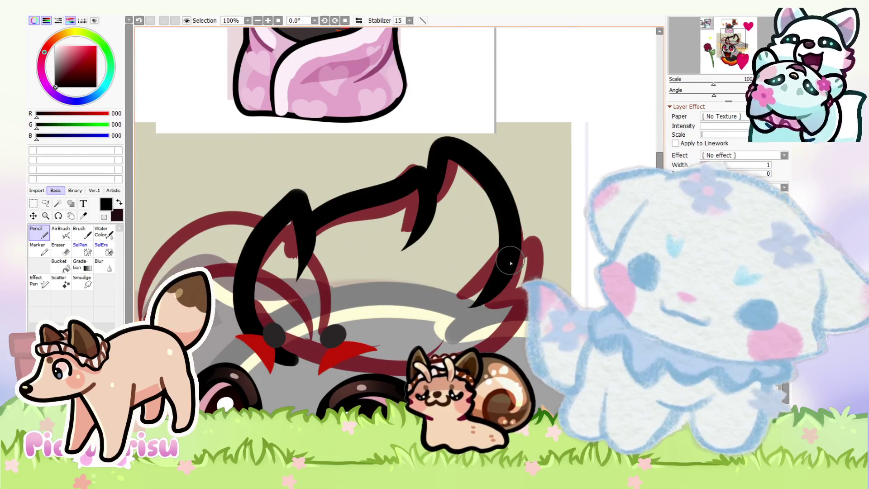
drag(471, 304, 548, 276)
drag(389, 362, 283, 358)
Step: Trim the tips of the black tuft lines with the Eraser
scroll(275, 263, down, 4)
scroll(272, 271, up, 2)
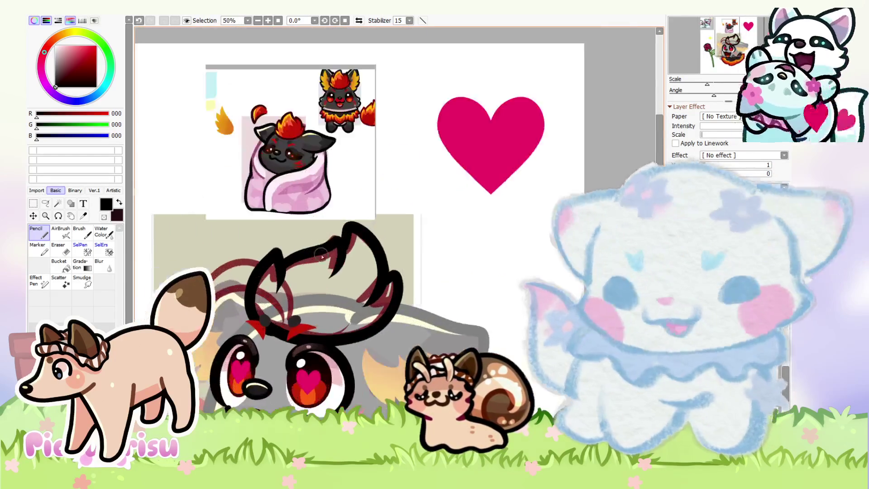
scroll(271, 272, up, 1)
click(59, 249)
scroll(405, 229, up, 3)
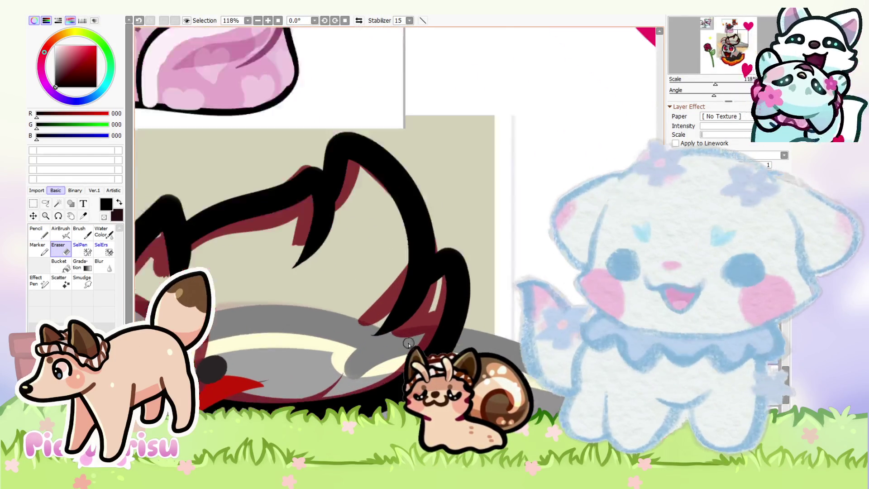
scroll(405, 230, up, 2)
scroll(405, 230, up, 2)
scroll(398, 231, down, 2)
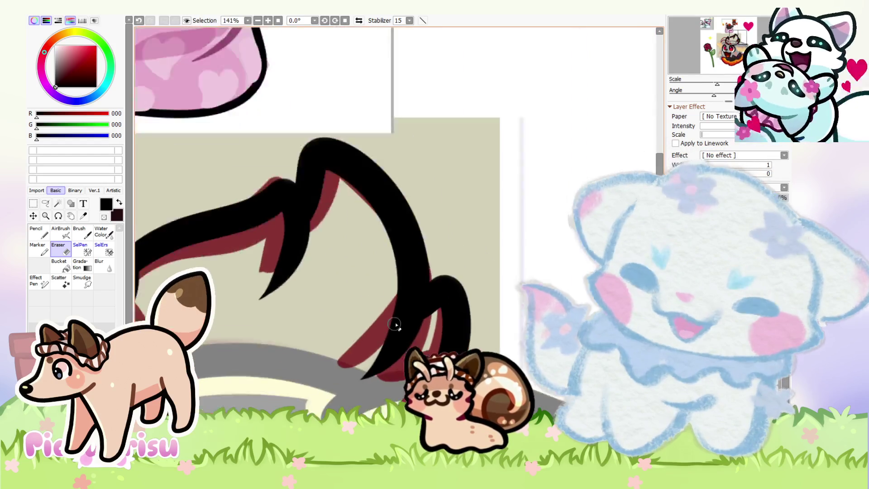
scroll(332, 227, up, 1)
scroll(332, 226, up, 1)
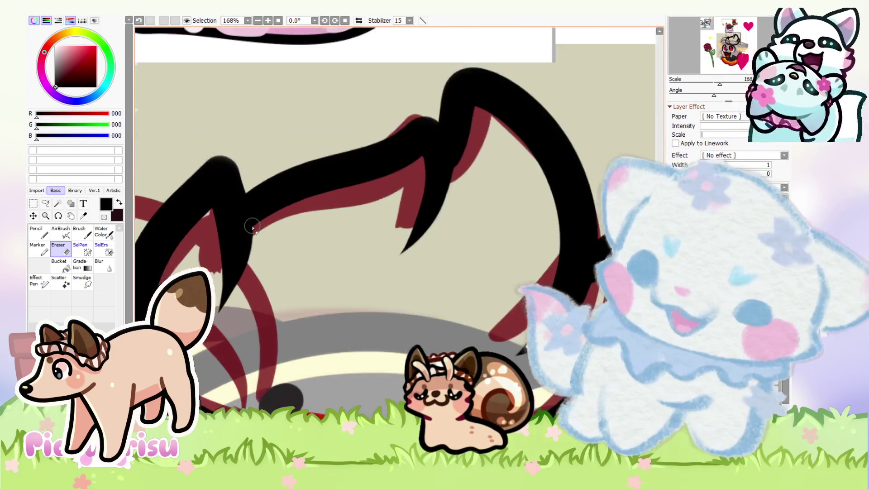
scroll(270, 216, up, 3)
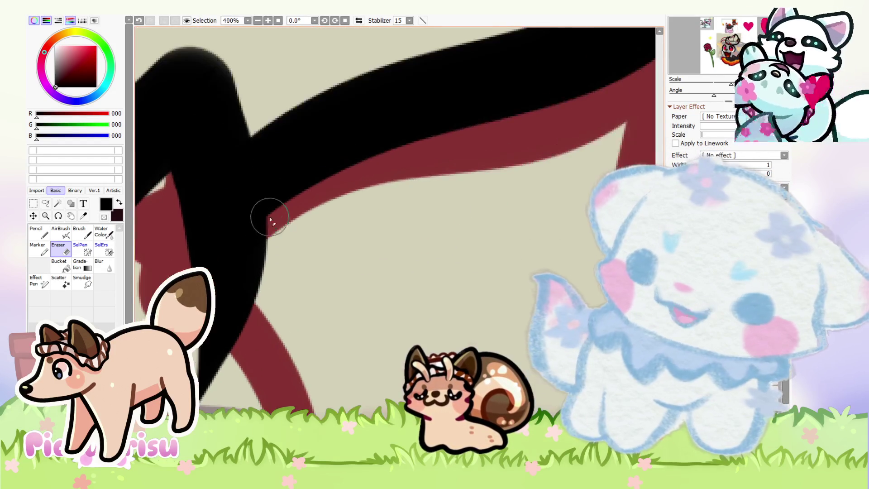
scroll(242, 218, down, 2)
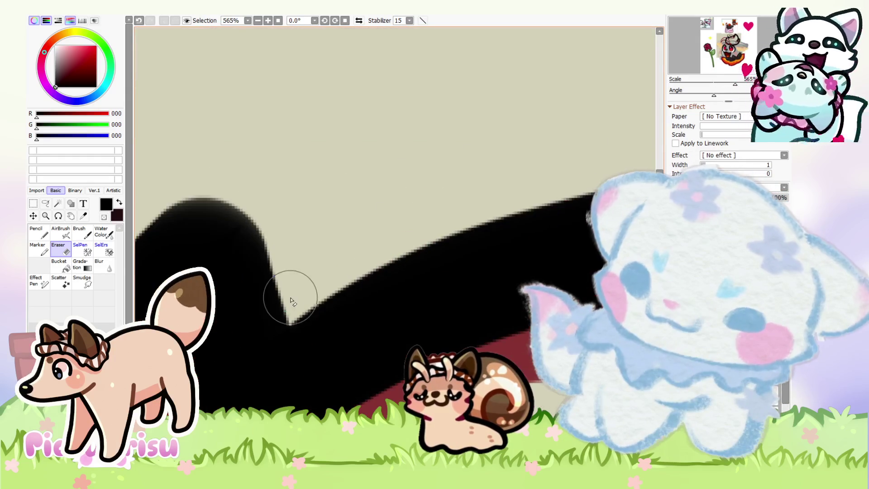
scroll(242, 192, down, 3)
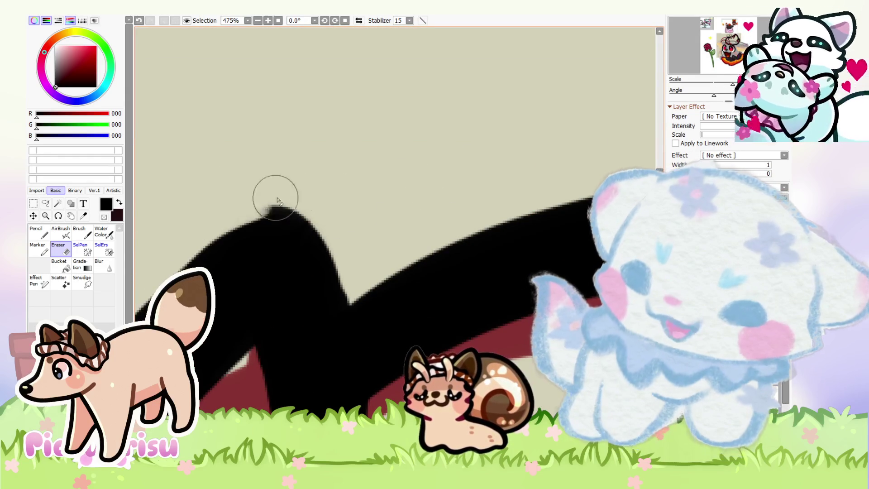
scroll(253, 217, up, 2)
scroll(220, 223, up, 3)
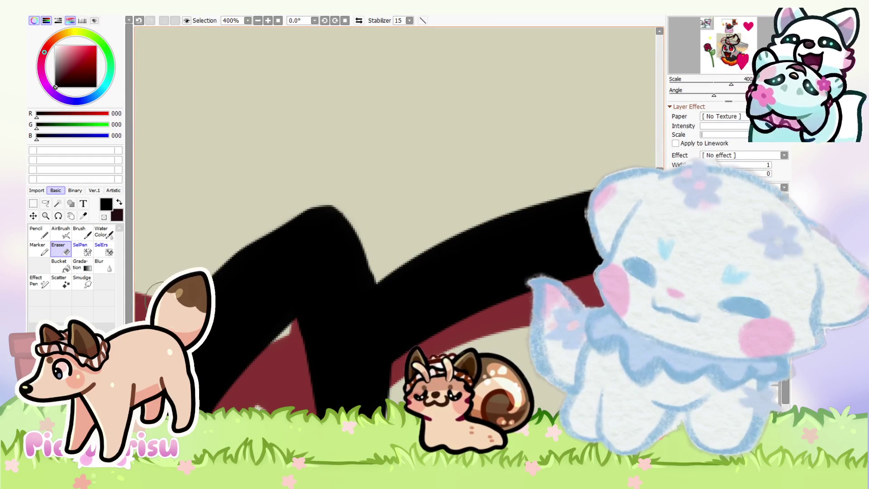
scroll(322, 187, down, 3)
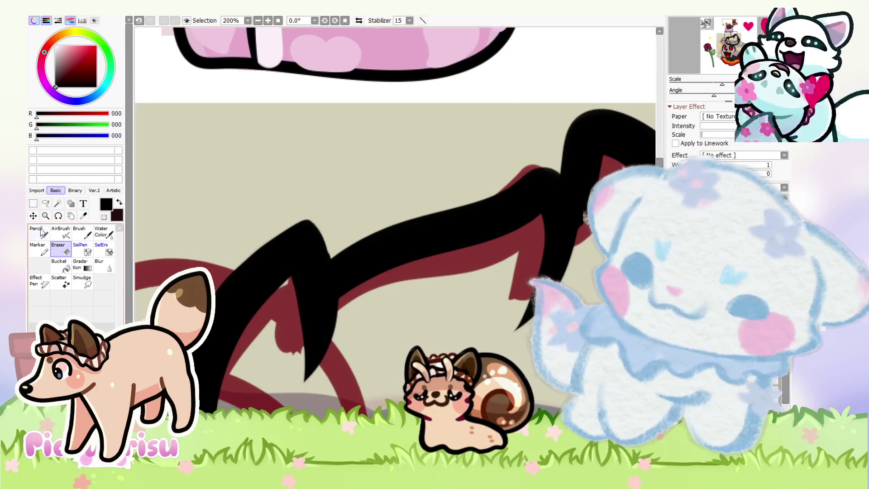
scroll(260, 213, up, 3)
Step: Shift the black tuft outline up slightly
key(n)
scroll(287, 245, down, 1)
scroll(349, 315, down, 2)
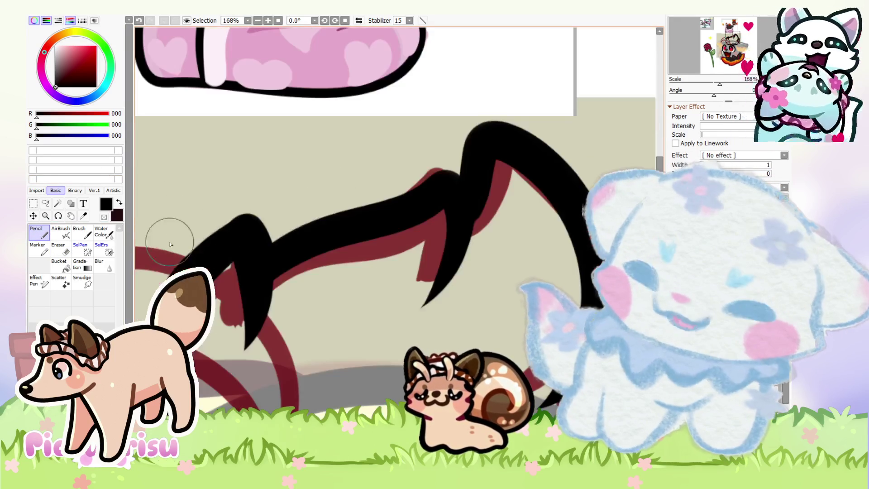
scroll(170, 236, down, 2)
scroll(260, 265, down, 1)
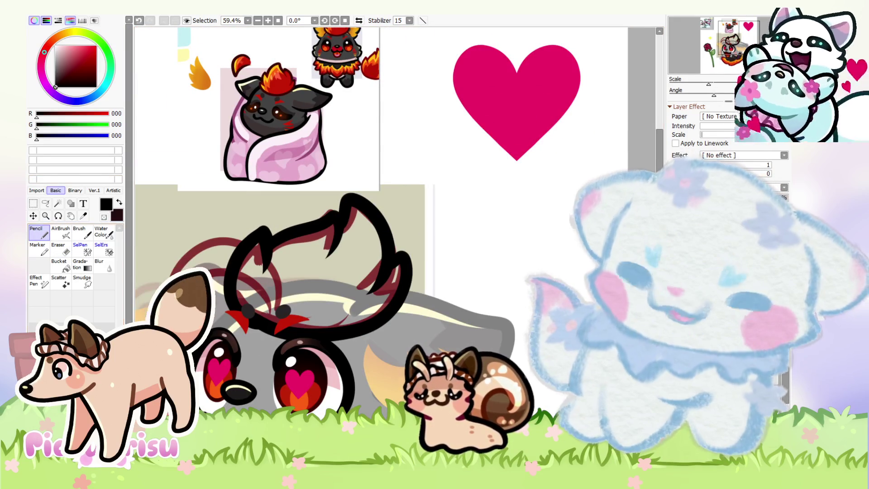
drag(252, 294, 251, 272)
scroll(512, 259, down, 1)
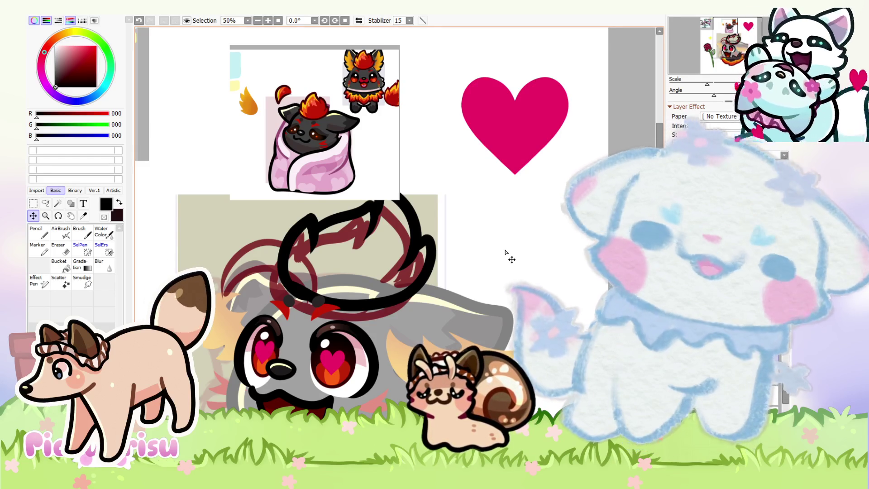
scroll(506, 252, down, 1)
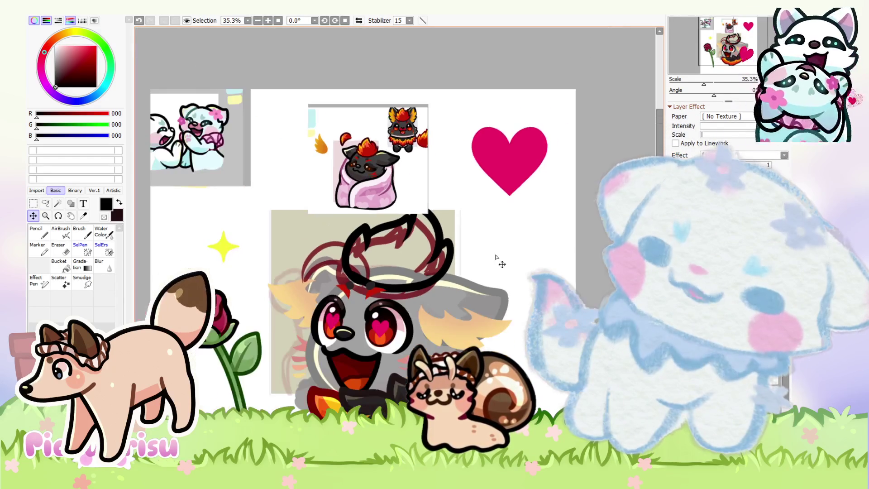
Step: Nudge the black tuft outline a little to the left
scroll(475, 251, up, 1)
scroll(419, 246, up, 1)
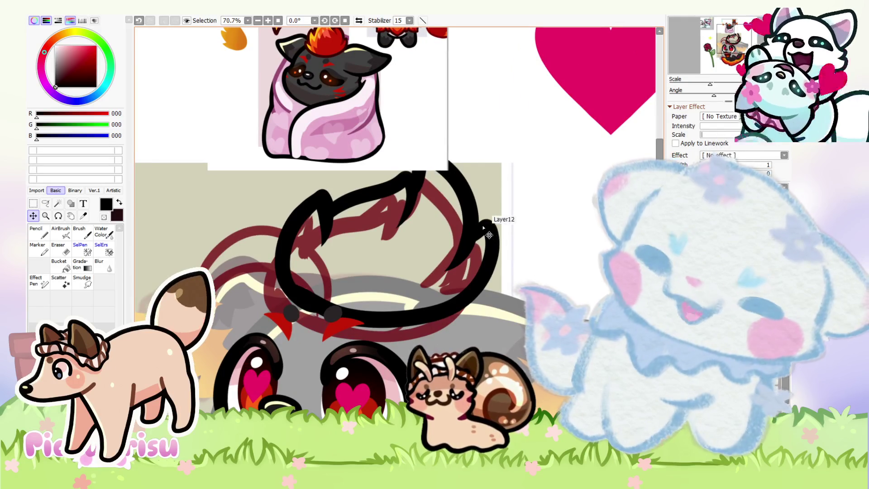
drag(489, 235, 476, 237)
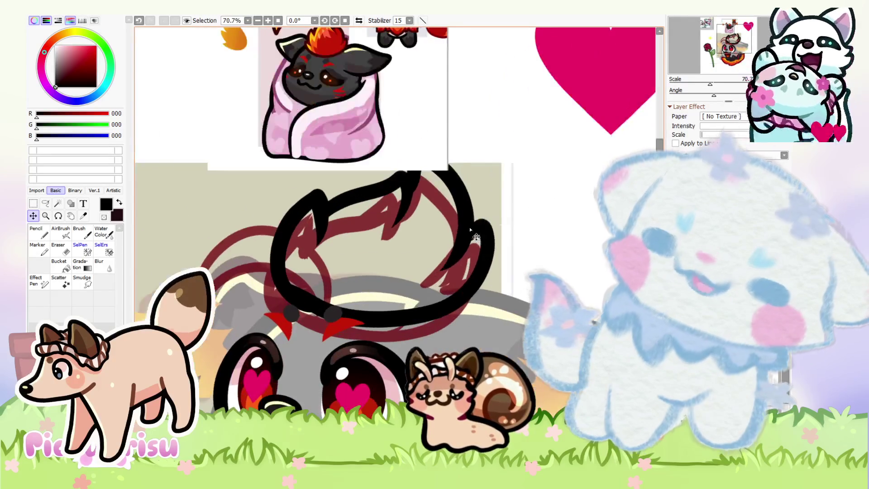
scroll(459, 222, down, 1)
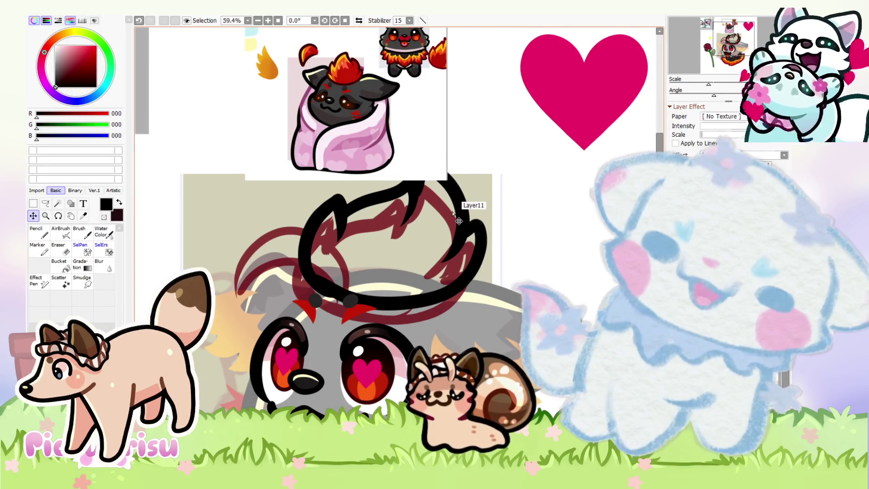
Step: Squash the tuft outline down from the top with Ctrl+T and apply the resize
key(ctrl+t)
scroll(455, 215, up, 1)
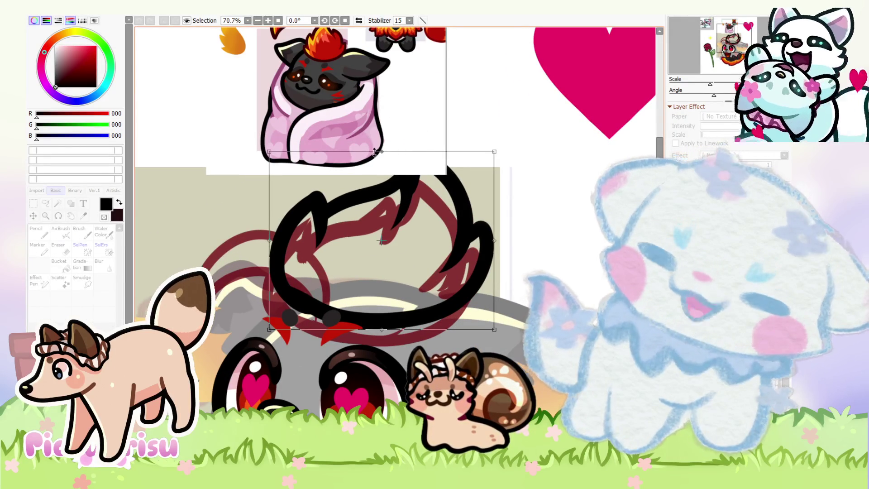
drag(374, 153, 373, 165)
scroll(388, 231, down, 2)
key(Return)
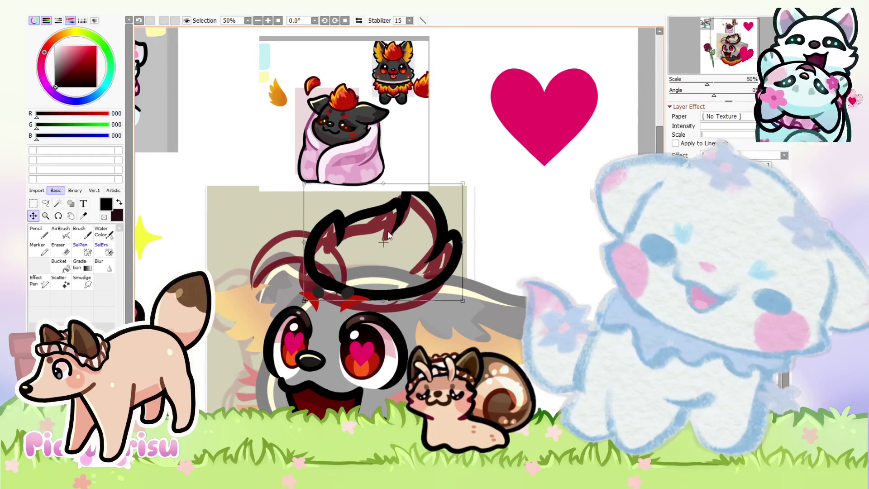
scroll(507, 290, down, 1)
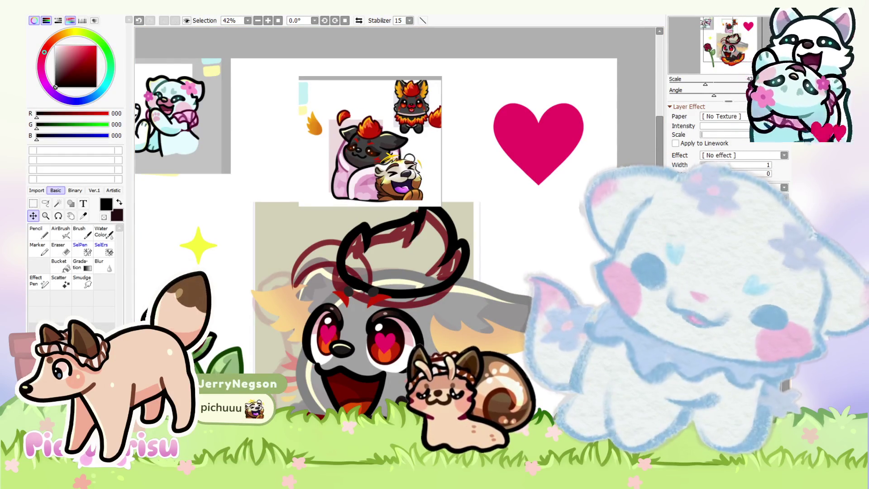
scroll(364, 254, up, 5)
Step: Compare the tuft with and without the extra looping strokes, keeping them
key(n)
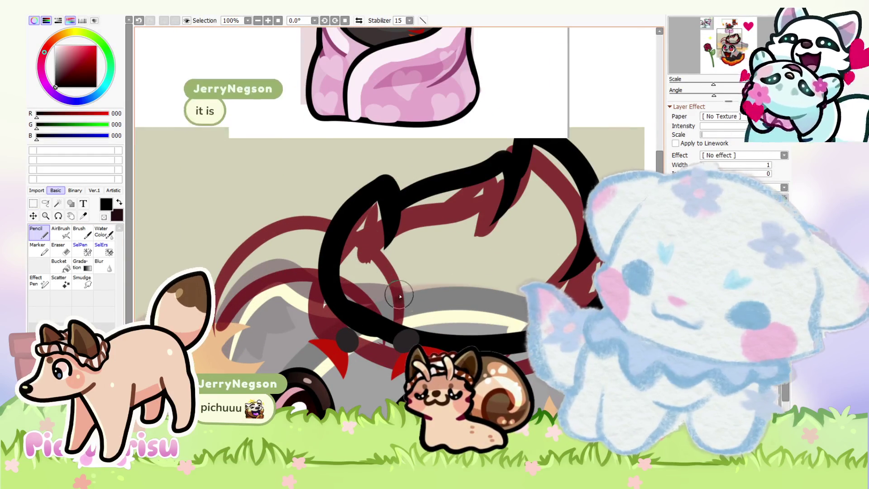
scroll(287, 204, up, 1)
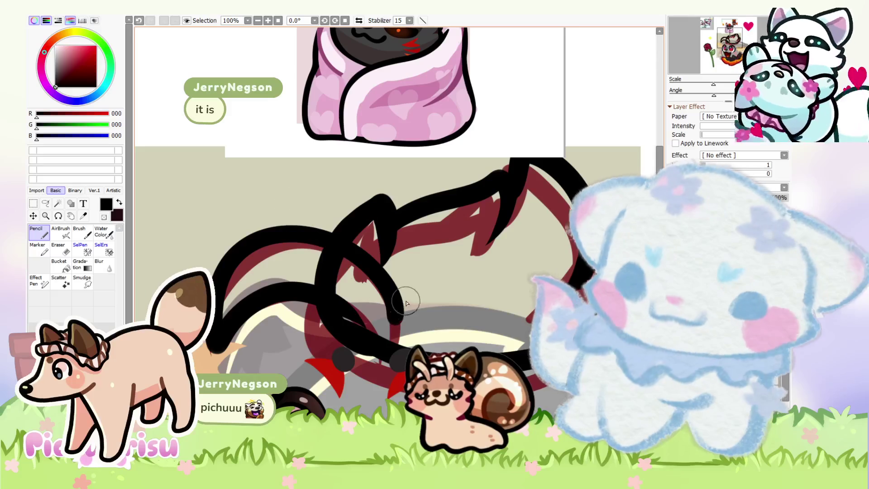
key(ctrl+z)
key(ctrl+y)
key(ctrl+y)
key(ctrl+z)
key(ctrl+z)
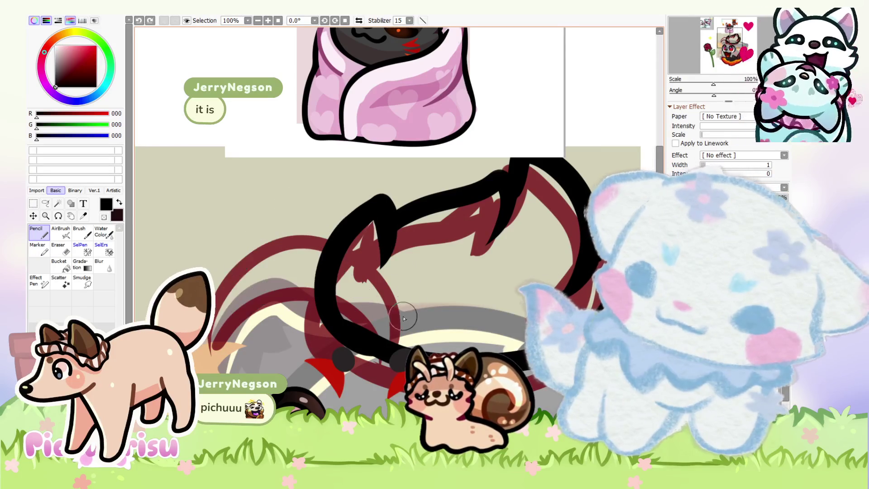
key(ctrl+y)
key(ctrl+y)
key(ctrl+z)
key(ctrl+z)
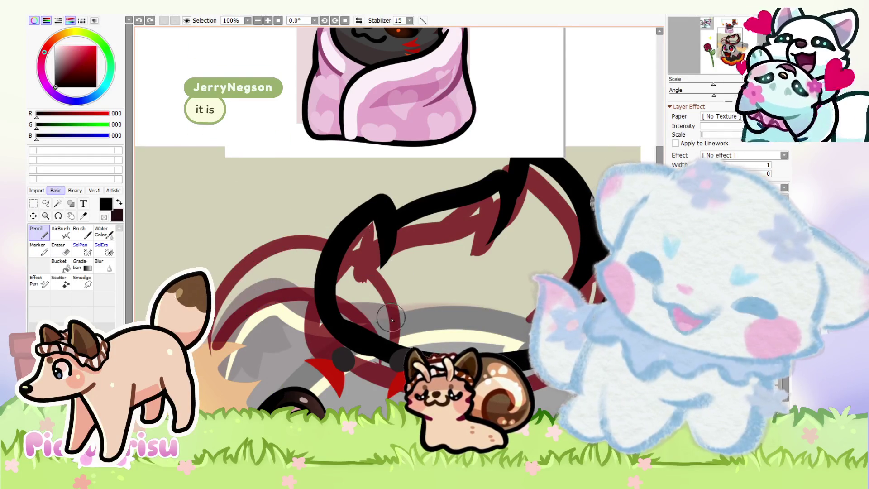
key(ctrl+y)
key(ctrl+y)
key(ctrl+y)
key(ctrl+z)
key(ctrl+y)
key(ctrl+y)
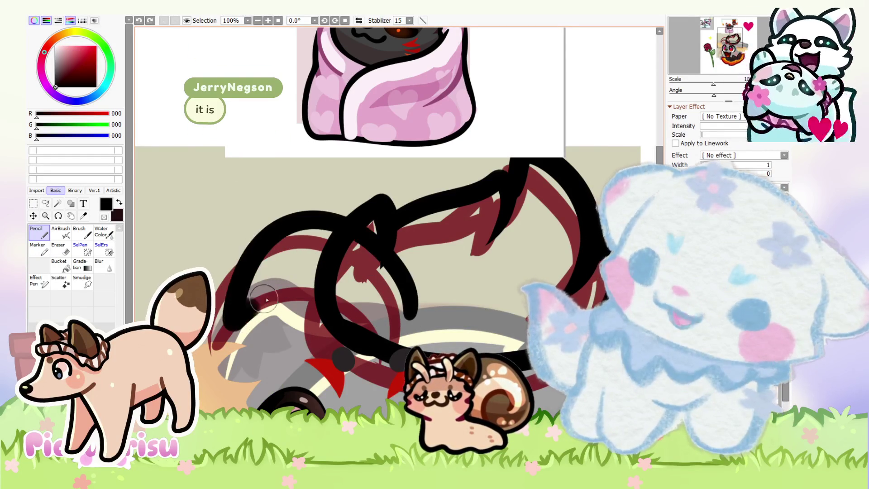
Step: Draw a new lower black curve and erase its edges into a tapered point
drag(267, 299, 400, 340)
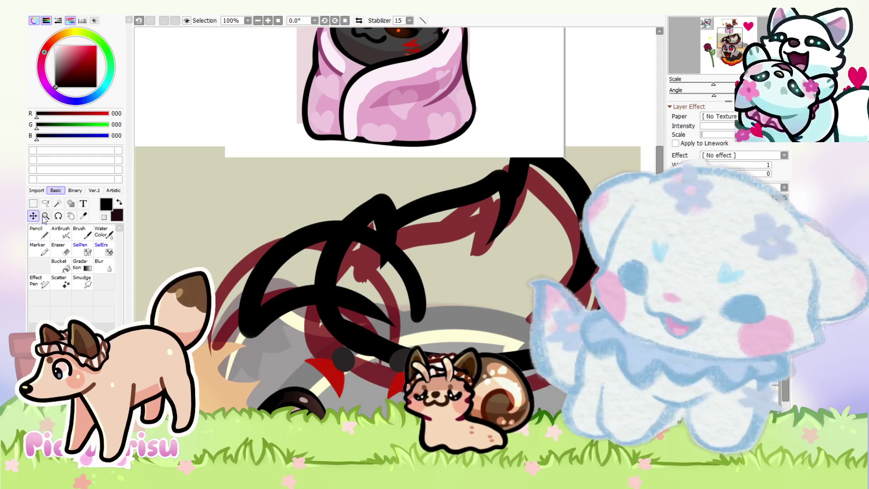
scroll(256, 297, down, 3)
scroll(256, 297, up, 3)
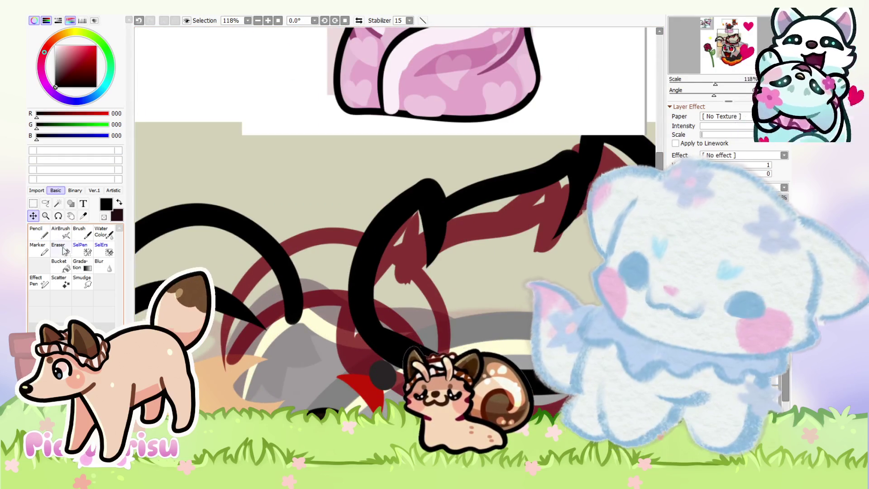
click(63, 250)
scroll(283, 253, up, 4)
drag(300, 254, 303, 333)
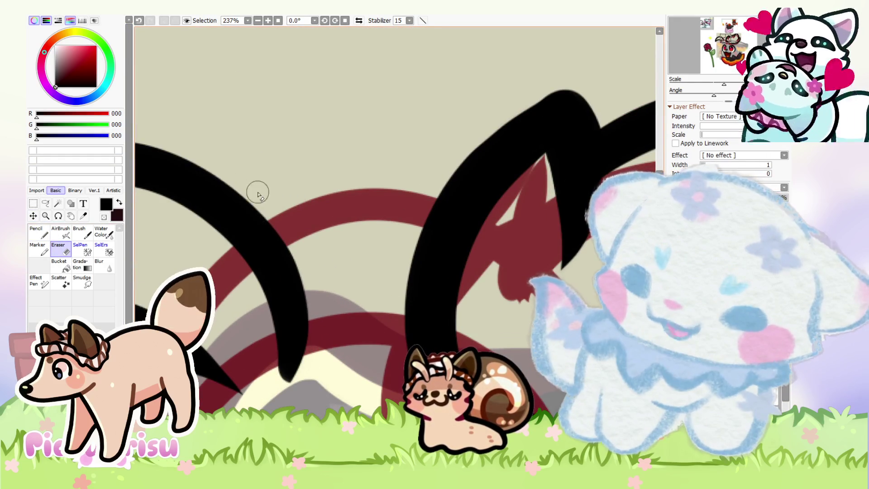
drag(300, 240, 283, 384)
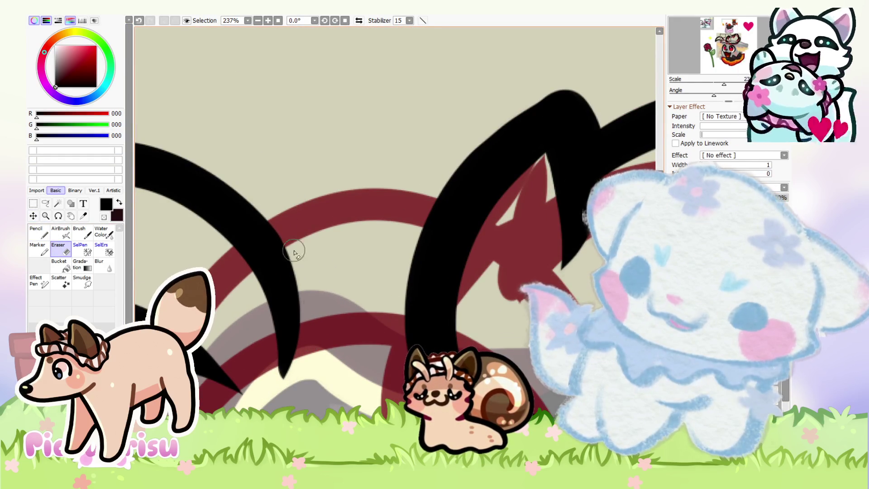
drag(301, 249, 292, 393)
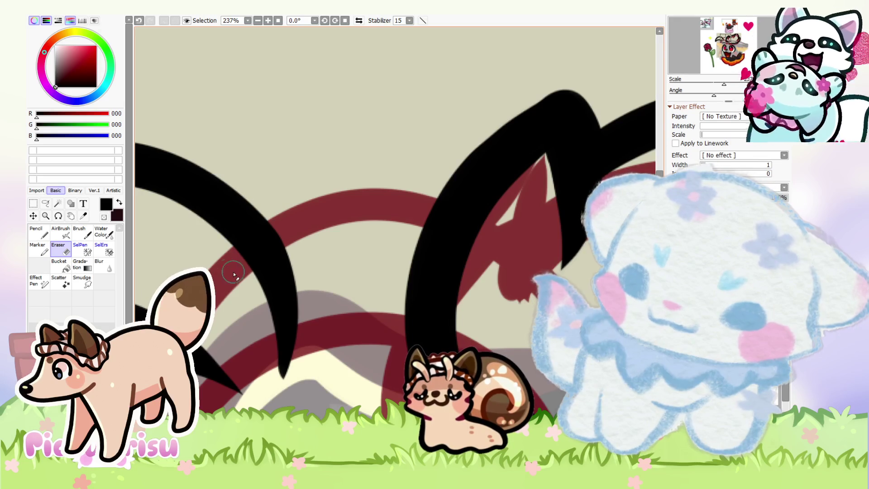
scroll(233, 272, down, 5)
scroll(232, 271, down, 3)
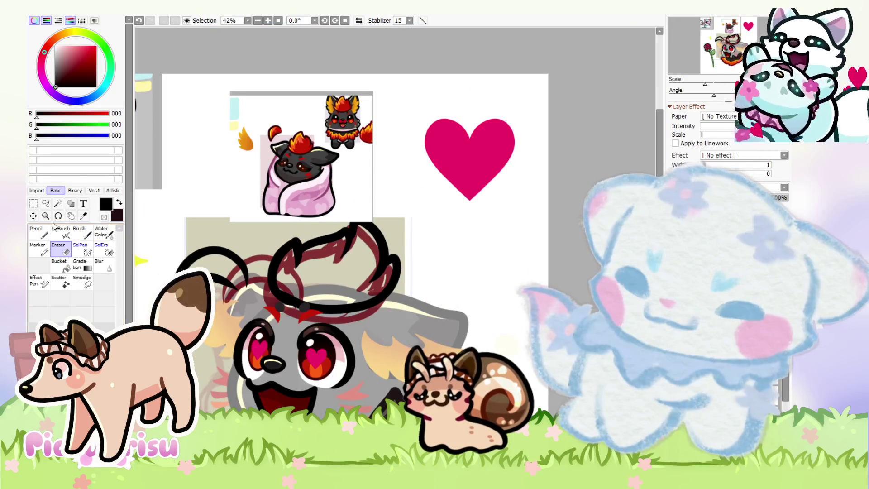
click(59, 204)
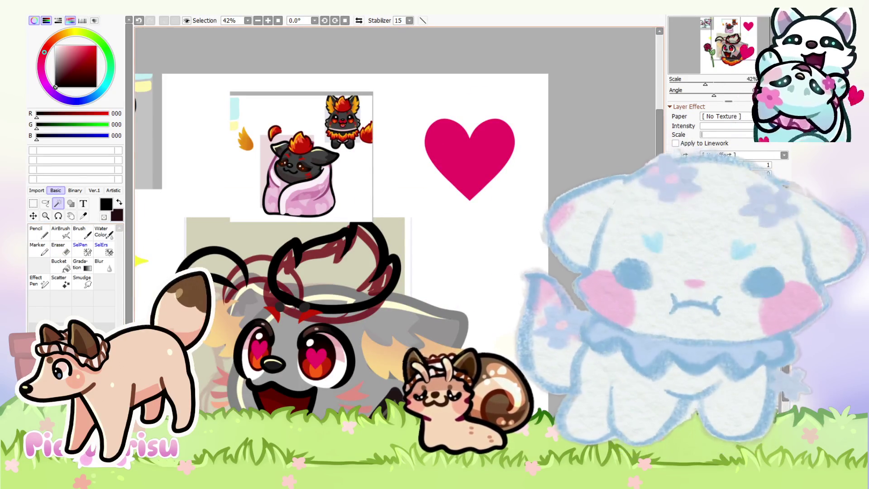
Step: Select the tuft interior by wand-selecting outside the outline and inverting
click(423, 291)
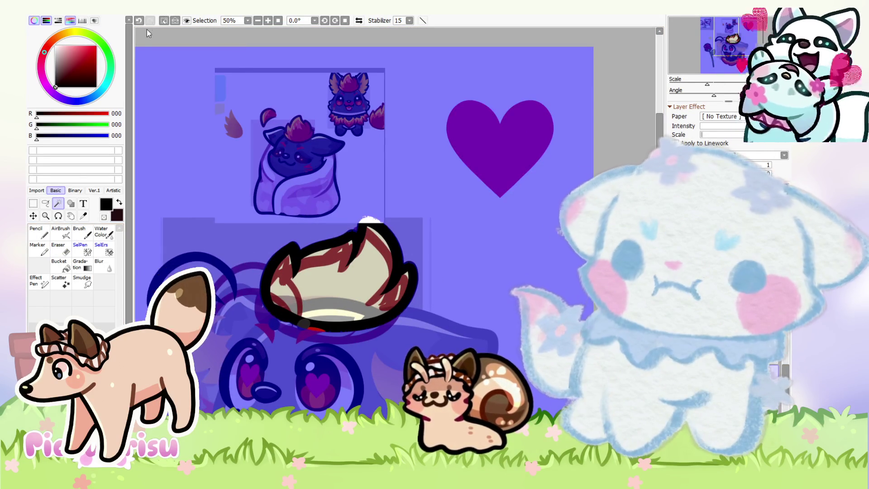
key(ctrl+i)
scroll(272, 136, up, 1)
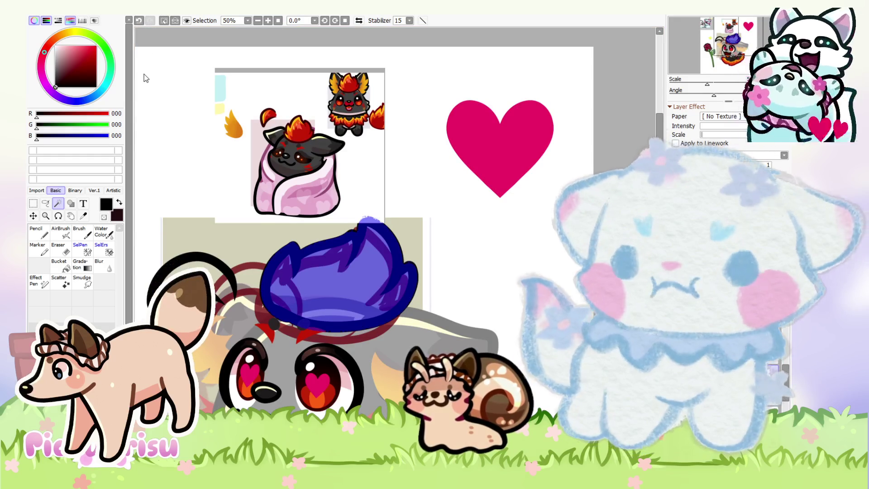
key(ctrl+t)
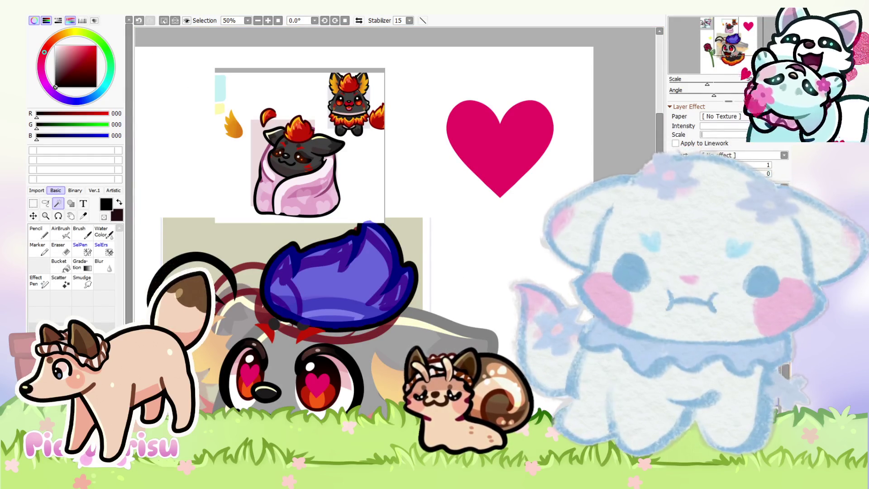
key(v)
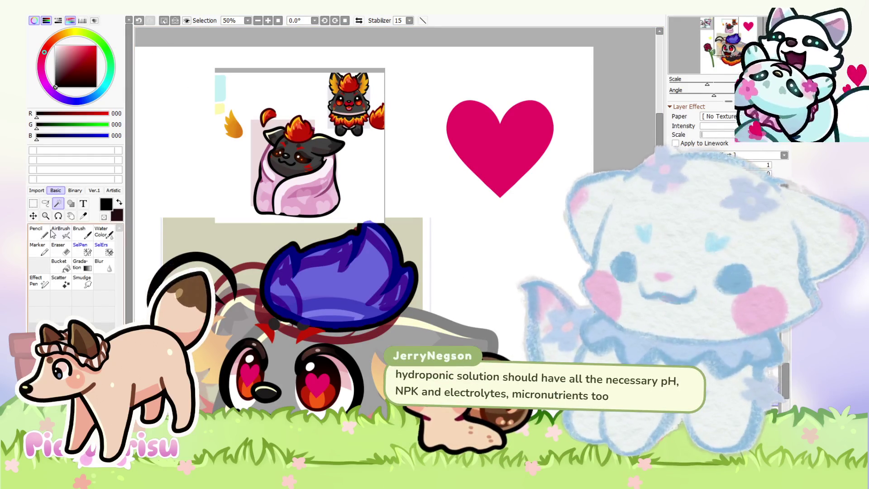
Step: Fill the tuft selection with red (197,26,6) and deselect
scroll(362, 226, down, 1)
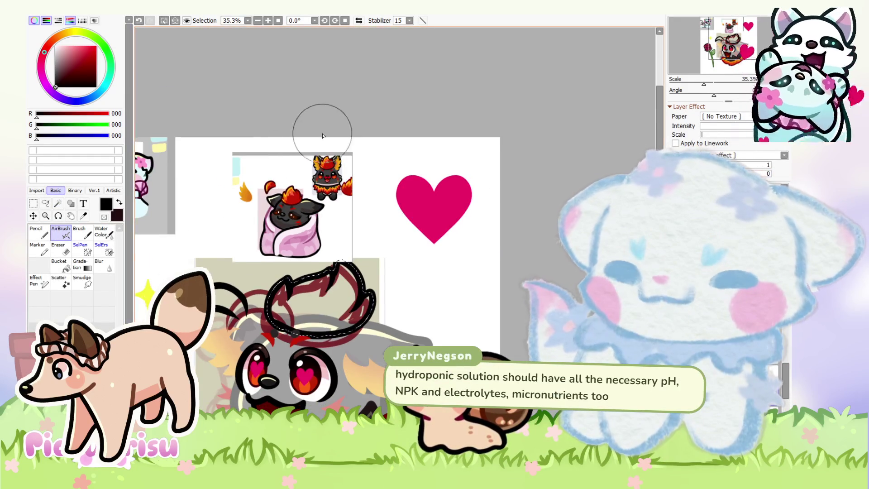
scroll(326, 132, up, 2)
scroll(229, 271, up, 5)
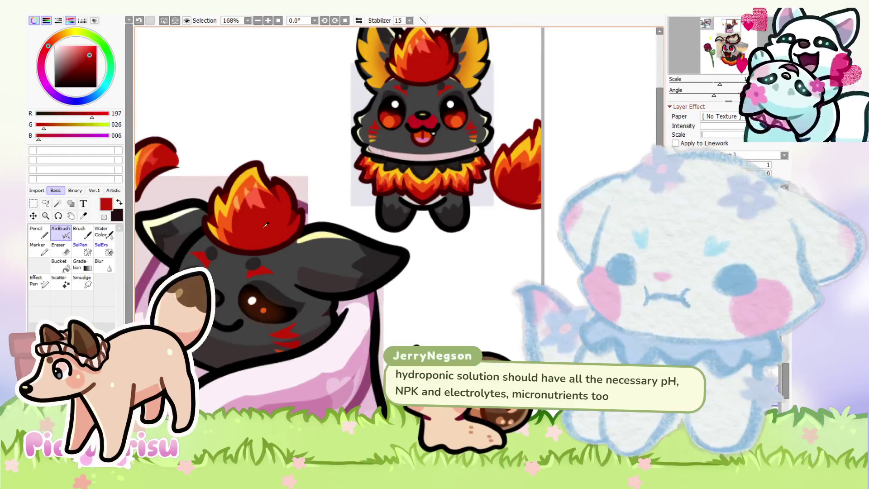
scroll(356, 341, down, 8)
scroll(356, 342, up, 3)
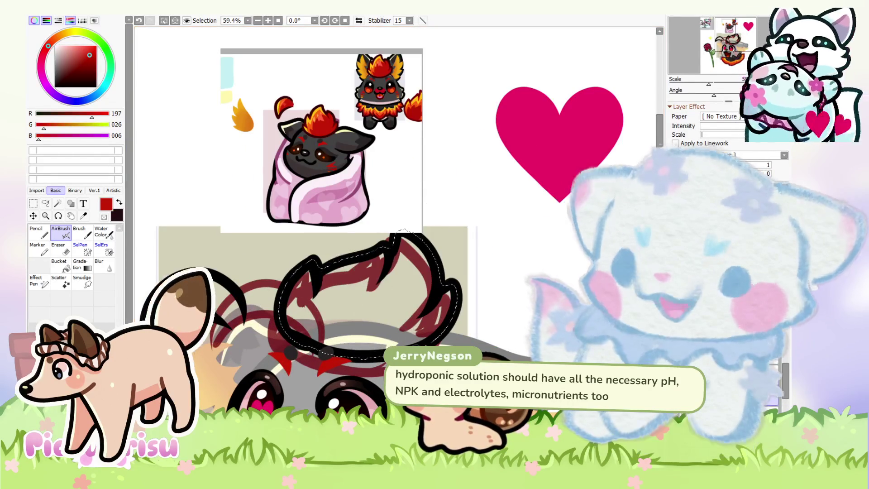
scroll(395, 241, down, 2)
scroll(395, 242, up, 2)
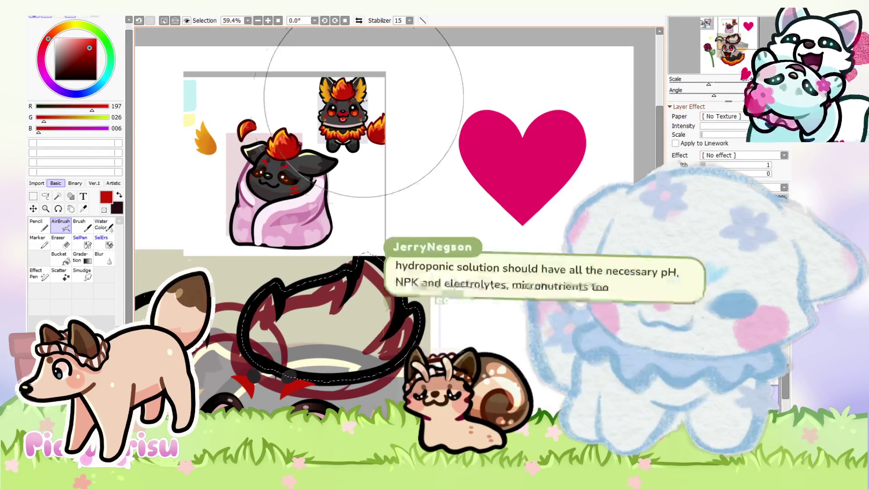
scroll(298, 158, up, 3)
scroll(446, 290, down, 4)
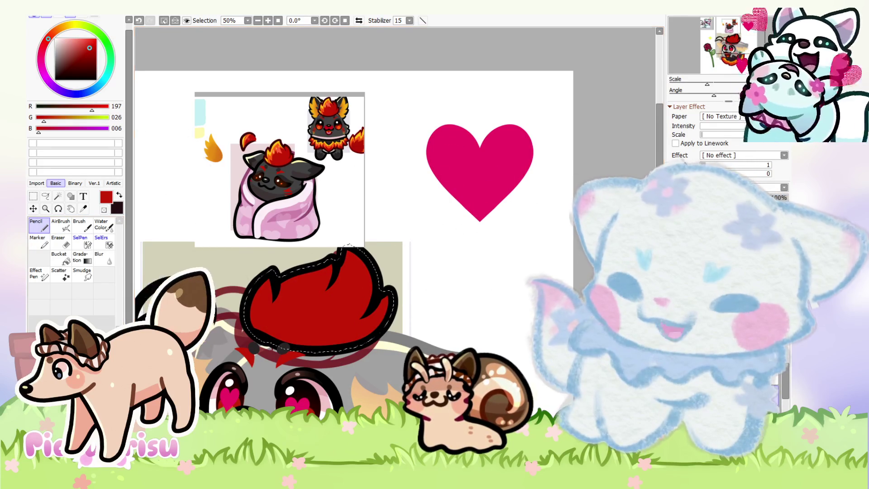
click(33, 195)
key(ctrl+d)
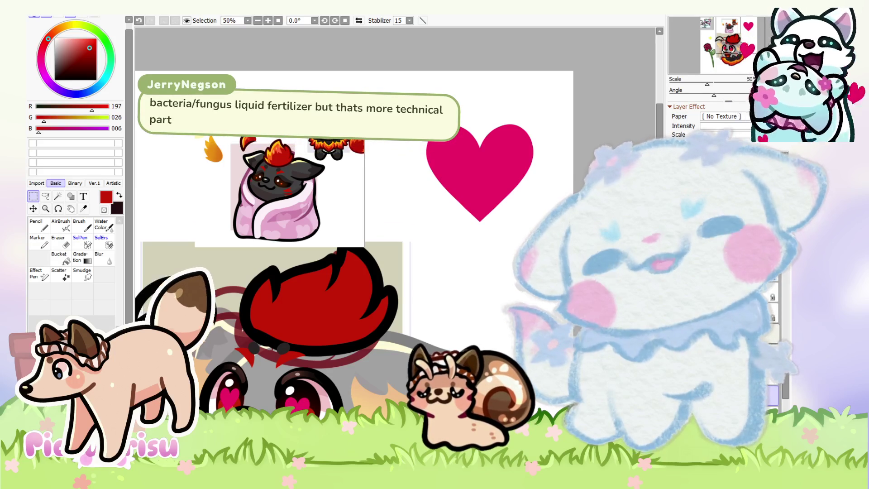
Step: Rotate the canvas view about 100 degrees and zoom in on the fox's head
drag(498, 217, 398, 113)
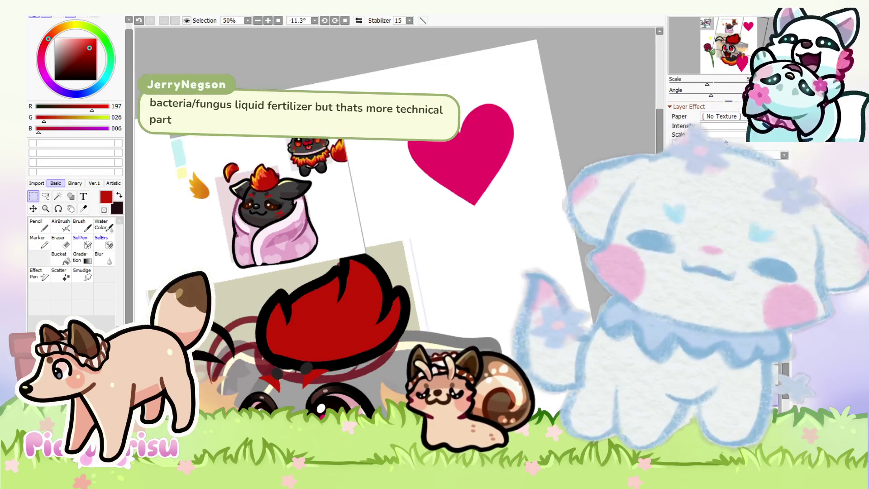
scroll(400, 280, up, 1)
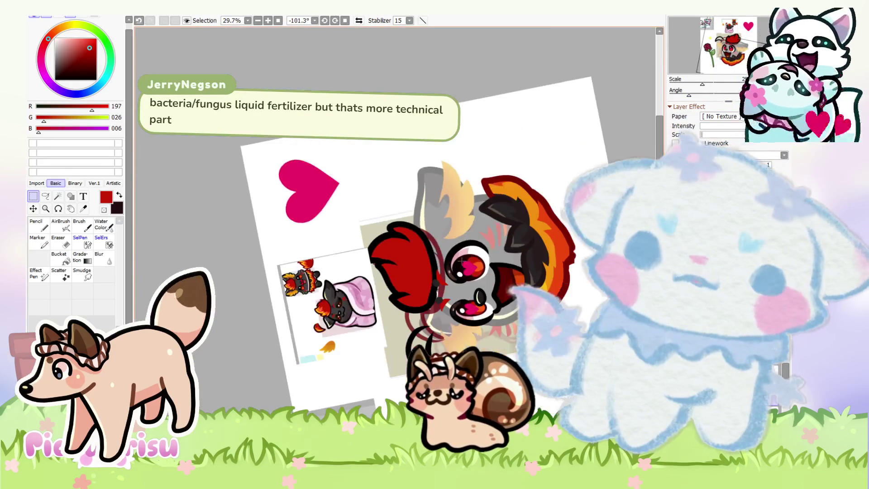
scroll(400, 280, up, 1)
scroll(400, 280, up, 1)
scroll(433, 326, up, 2)
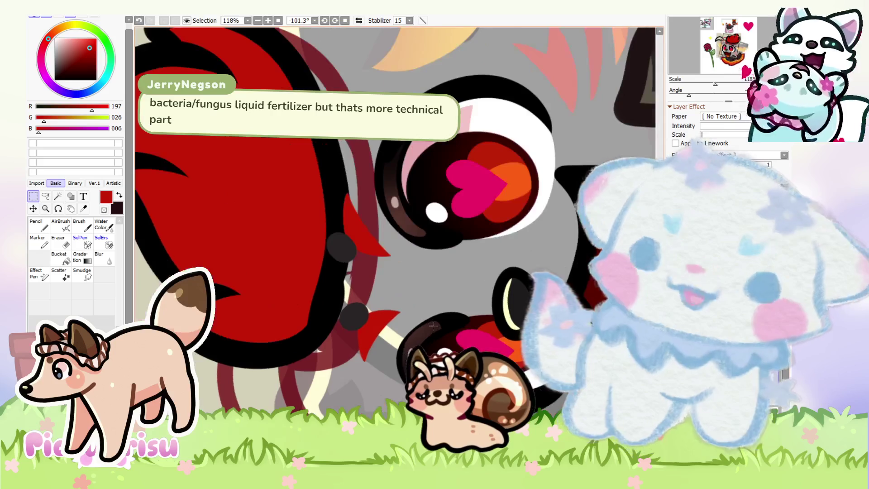
scroll(317, 230, up, 2)
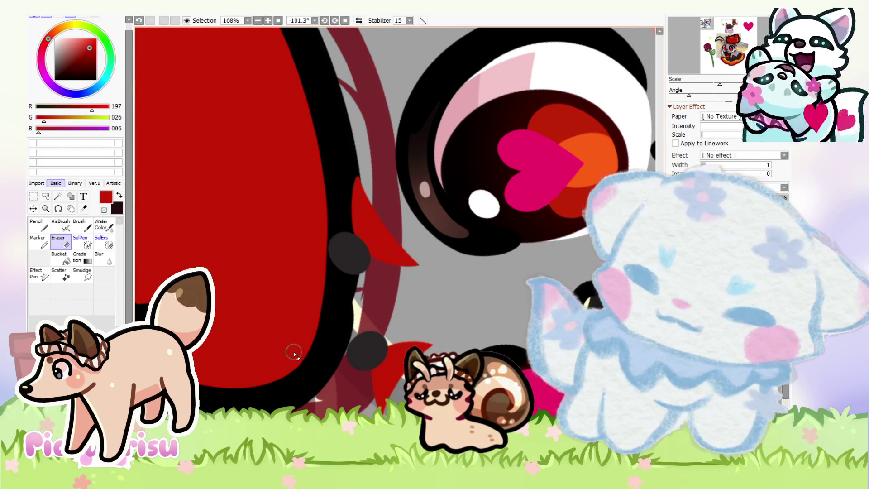
scroll(343, 282, down, 3)
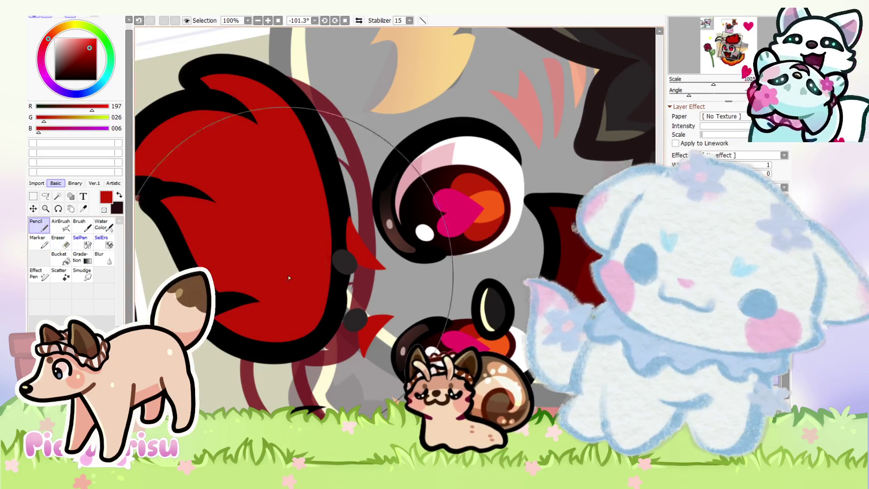
scroll(288, 277, up, 2)
scroll(579, 252, down, 3)
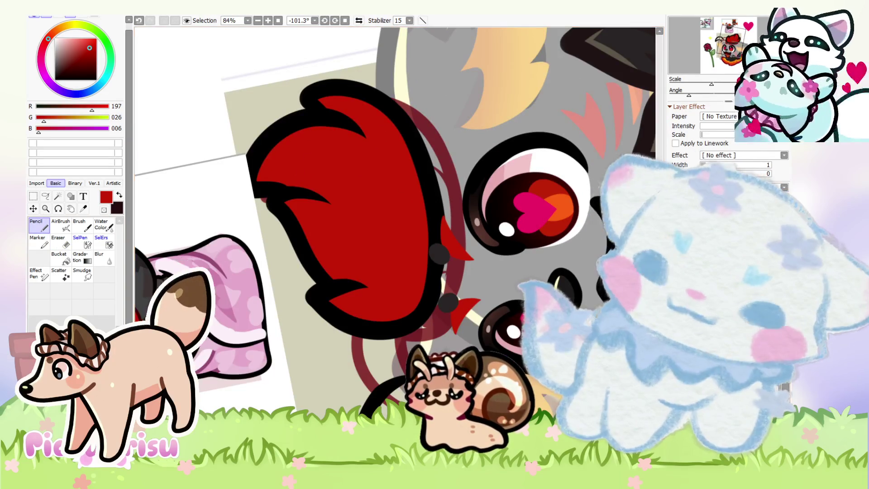
scroll(382, 251, down, 2)
Step: Transform the red flame tuft up and to the left and commit its new position
key(ctrl+t)
drag(367, 222, 315, 178)
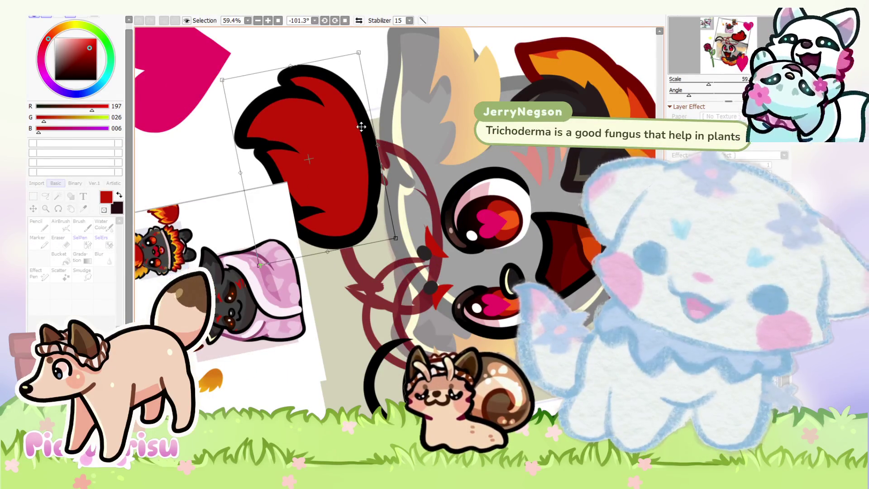
key(Return)
scroll(360, 127, up, 1)
scroll(361, 127, up, 2)
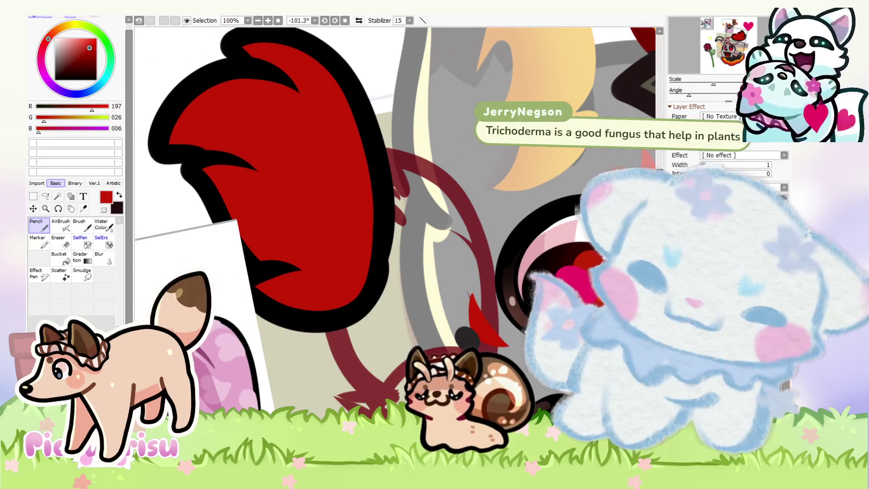
scroll(386, 238, up, 5)
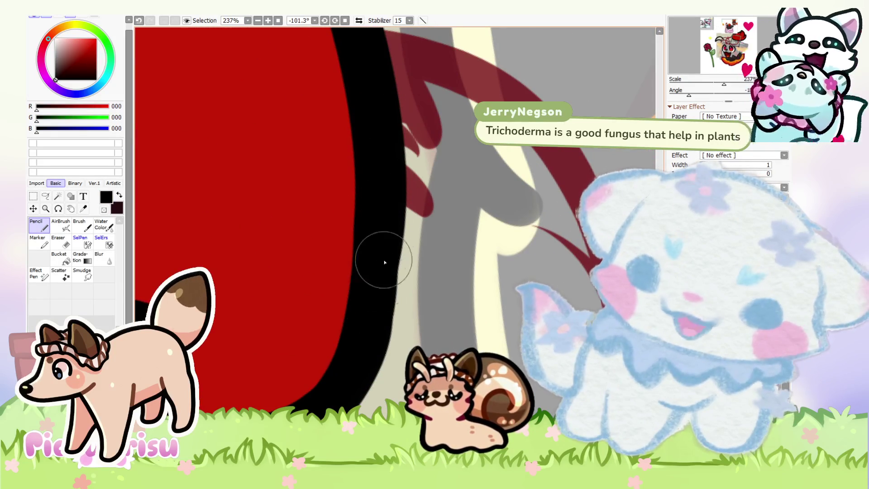
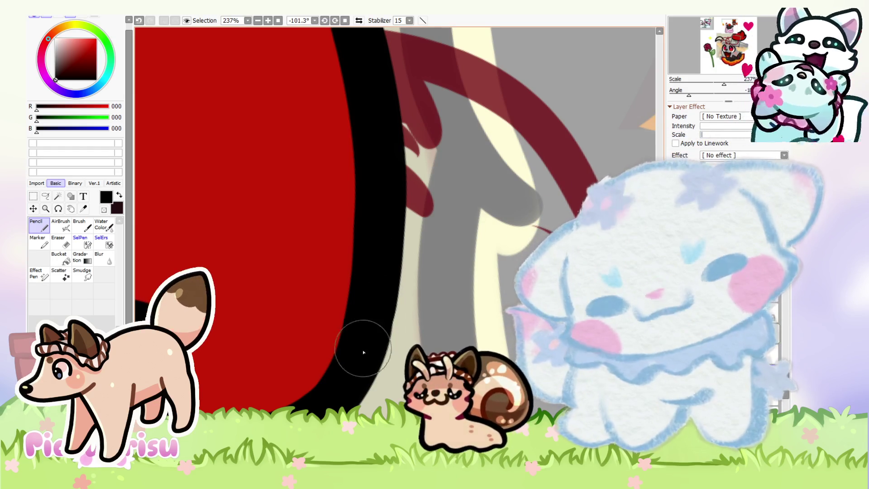
Step: Reset the canvas rotation so the artwork is upright and zoom in on the flame
scroll(362, 357, down, 3)
scroll(362, 357, down, 3)
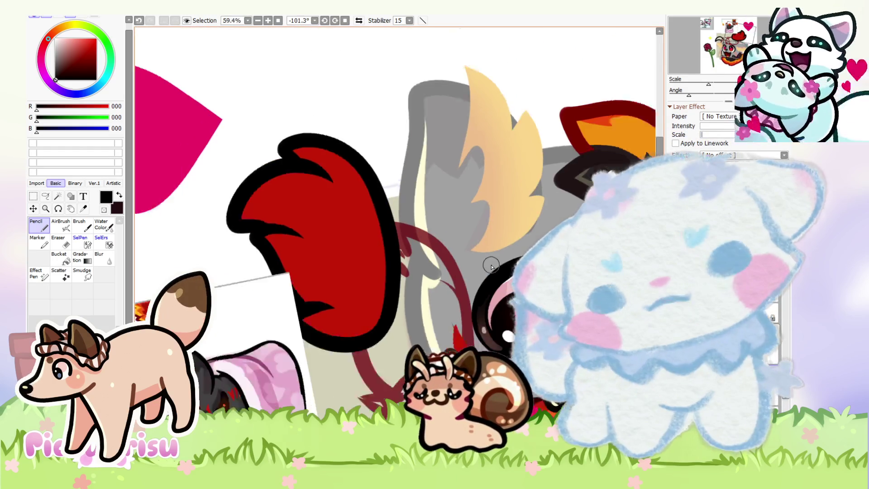
scroll(362, 358, down, 2)
scroll(362, 357, down, 1)
key(Home)
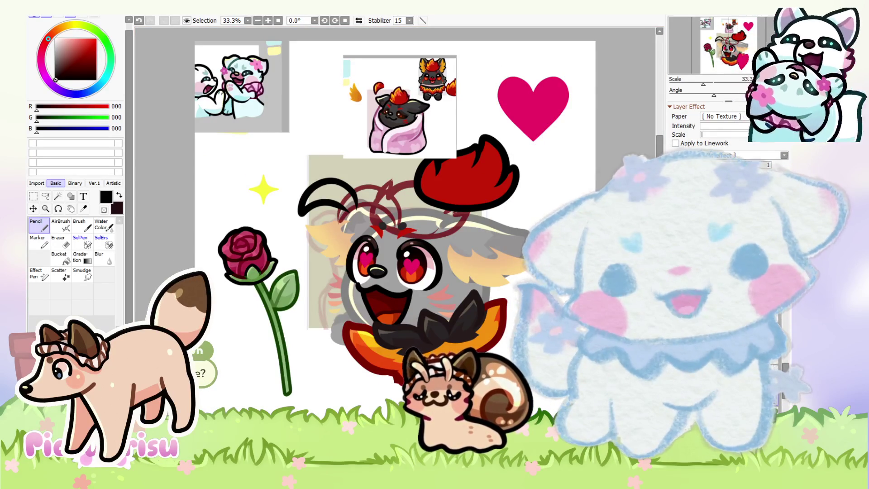
scroll(389, 95, up, 3)
scroll(317, 109, up, 3)
scroll(308, 114, up, 3)
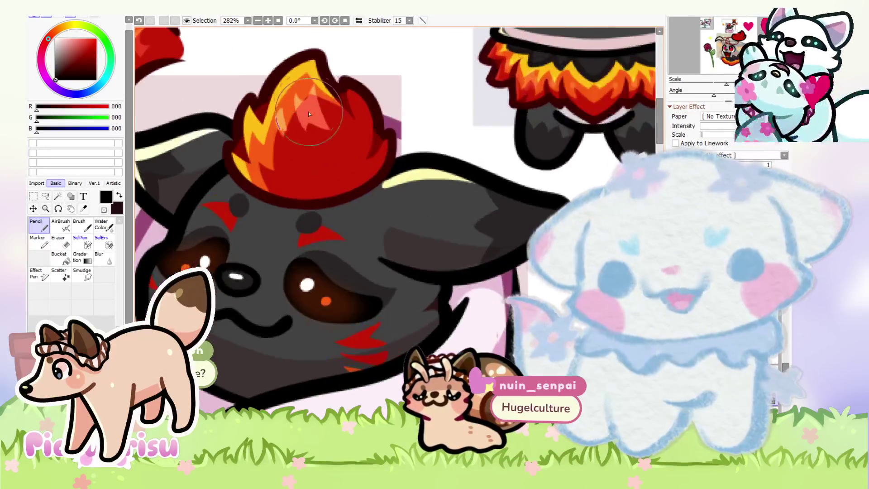
scroll(307, 87, down, 3)
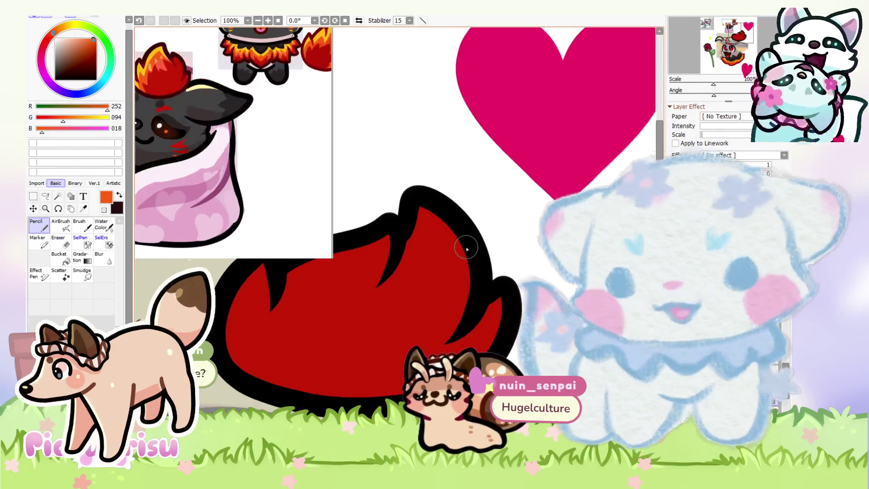
Step: Paint orange highlight shapes inside the red flame, widening them right, left and downward
drag(421, 212, 351, 312)
drag(428, 236, 369, 301)
mouse_move(434, 218)
mouse_down()
mouse_move(471, 290)
mouse_move(394, 353)
mouse_up()
drag(470, 230, 455, 247)
drag(475, 290, 421, 335)
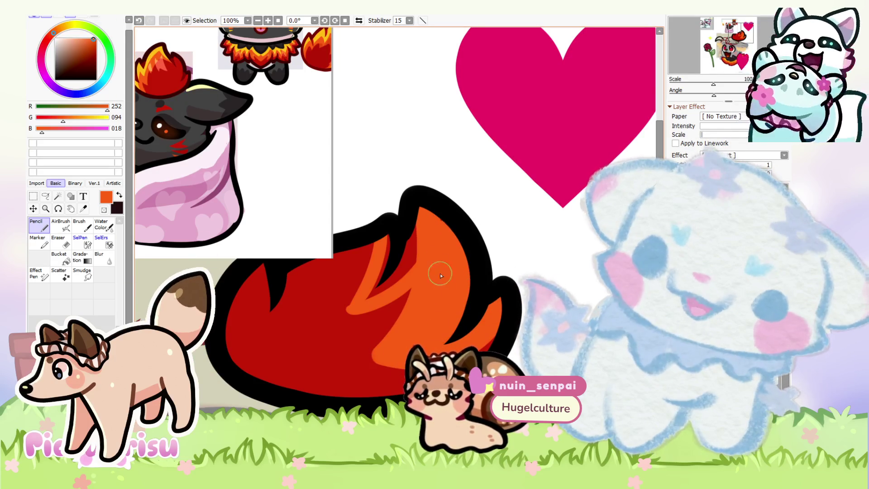
drag(367, 257, 335, 319)
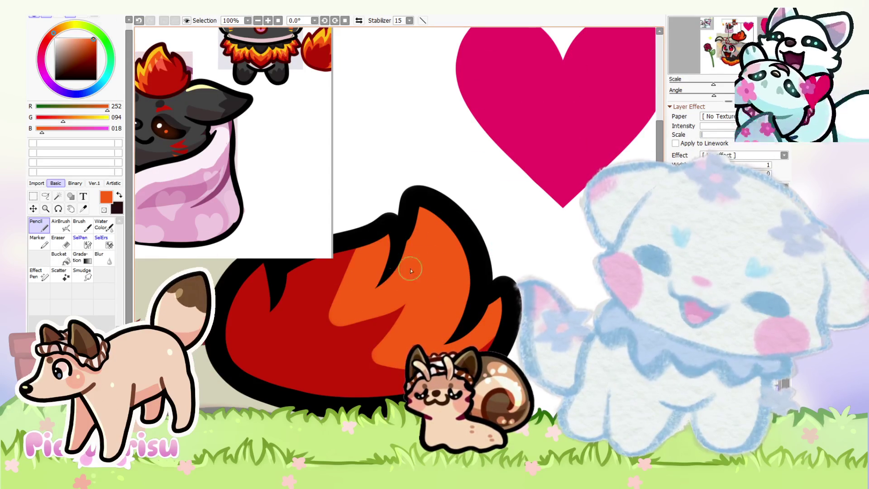
drag(257, 271, 265, 333)
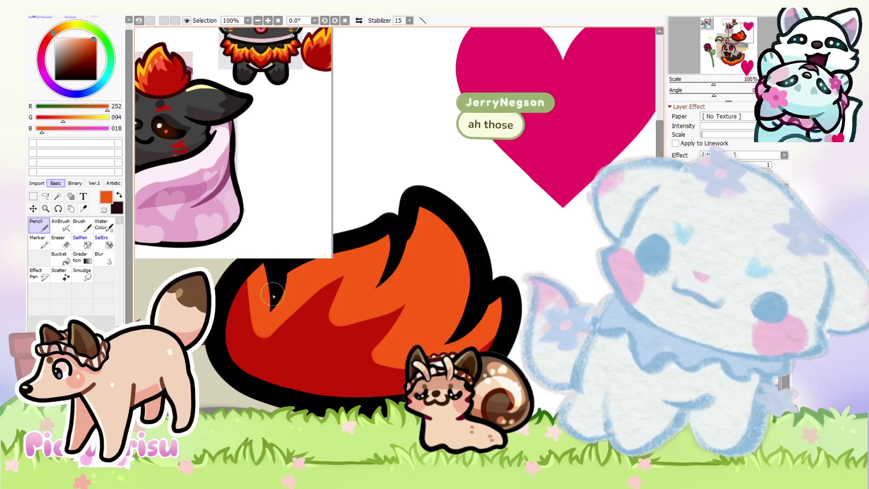
Step: Reshape the lower orange highlight's edges with eyedropped dark red, then return to orange
scroll(247, 341, up, 1)
alt+click(247, 341)
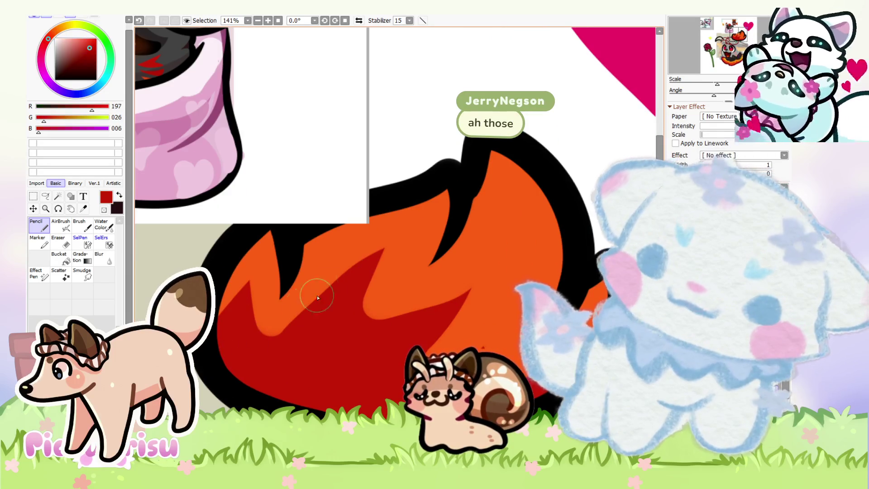
drag(380, 257, 261, 366)
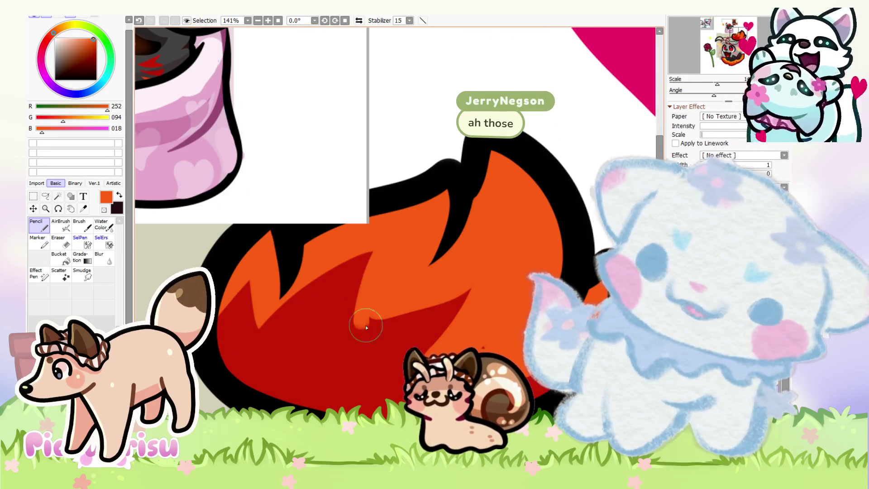
drag(365, 325, 446, 313)
alt+click(353, 355)
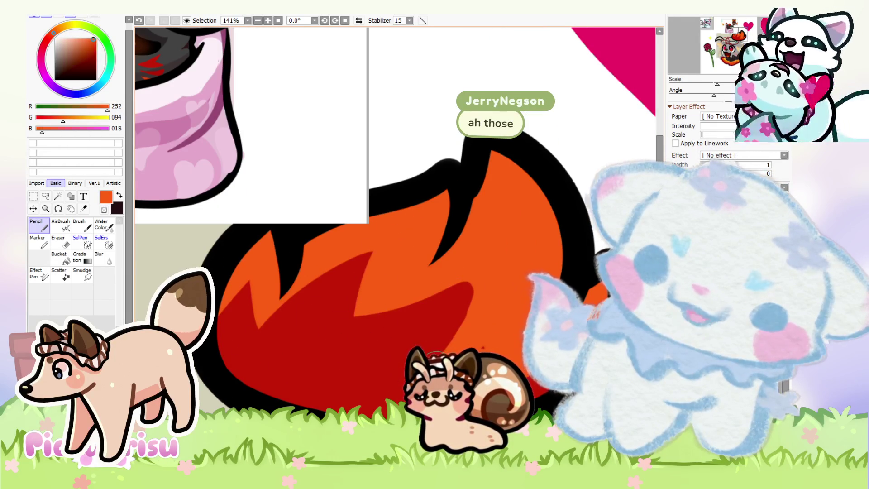
Step: Recentre the flame in view and select the yellow highlight colour
scroll(286, 144, down, 2)
scroll(286, 144, down, 1)
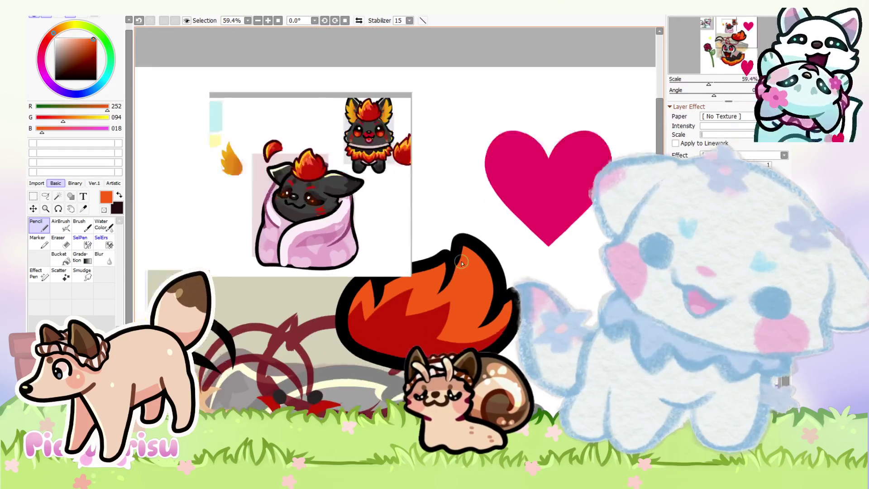
scroll(286, 144, down, 1)
drag(286, 144, 260, 136)
scroll(317, 136, up, 1)
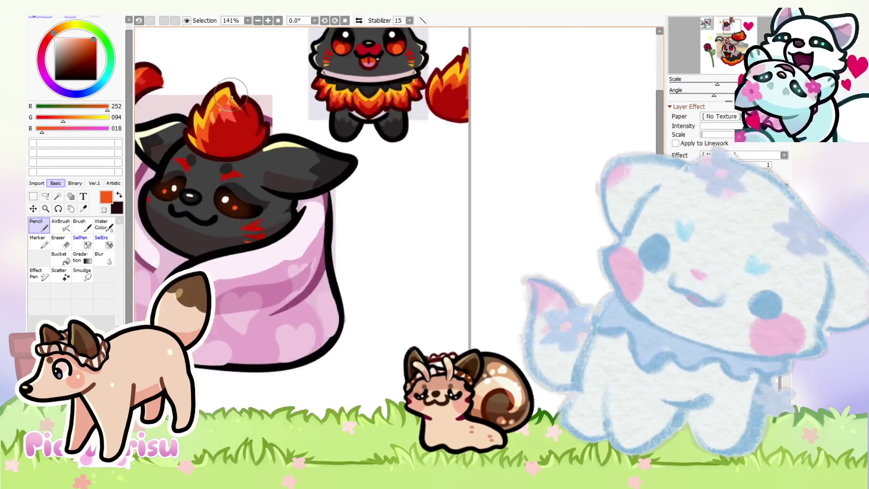
scroll(317, 136, up, 1)
alt+click(349, 36)
scroll(372, 223, down, 3)
scroll(471, 314, up, 1)
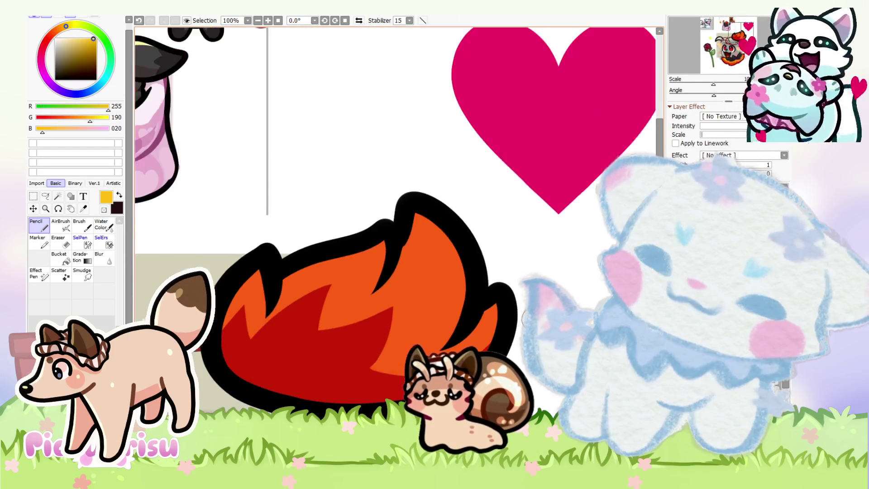
Step: Paint a yellow (255,190,20) highlight along the flame tip's inner edges, alternating with orange
scroll(408, 281, down, 1)
scroll(399, 269, down, 1)
scroll(398, 269, up, 5)
mouse_move(408, 204)
mouse_down()
mouse_move(417, 244)
mouse_move(464, 303)
mouse_move(358, 290)
mouse_up()
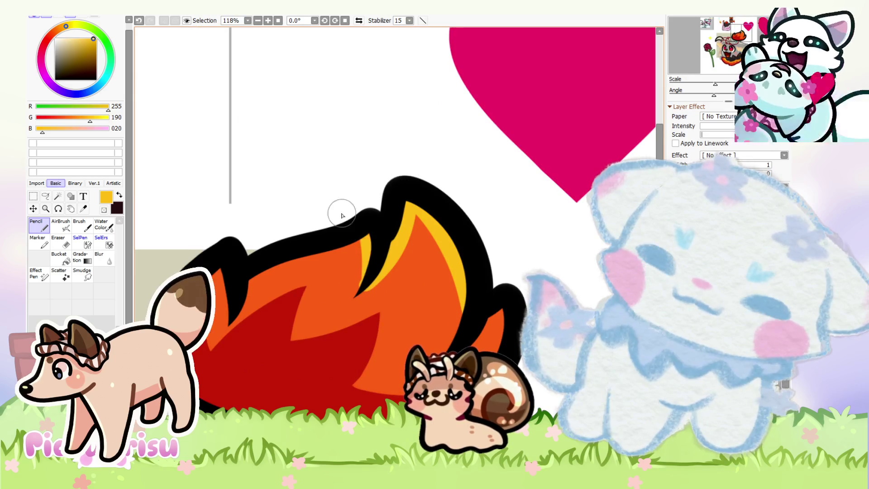
scroll(335, 276, up, 3)
alt+click(360, 287)
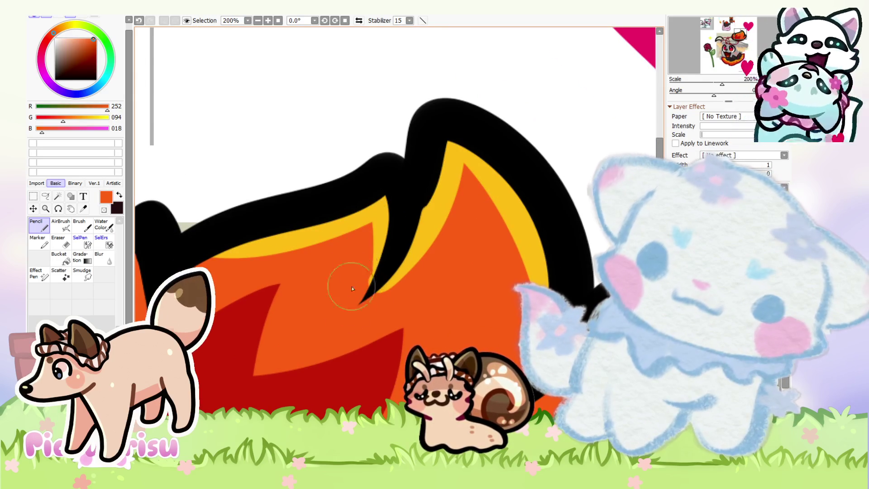
drag(354, 302, 311, 335)
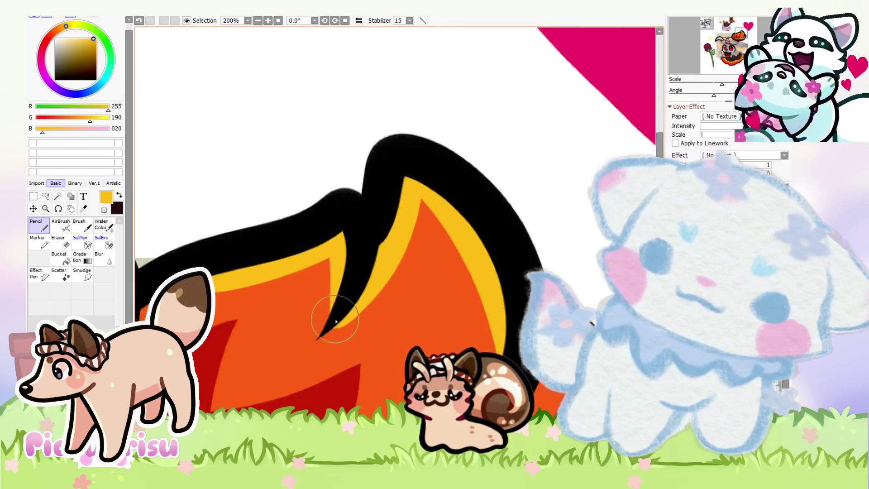
alt+click(424, 187)
alt+click(271, 344)
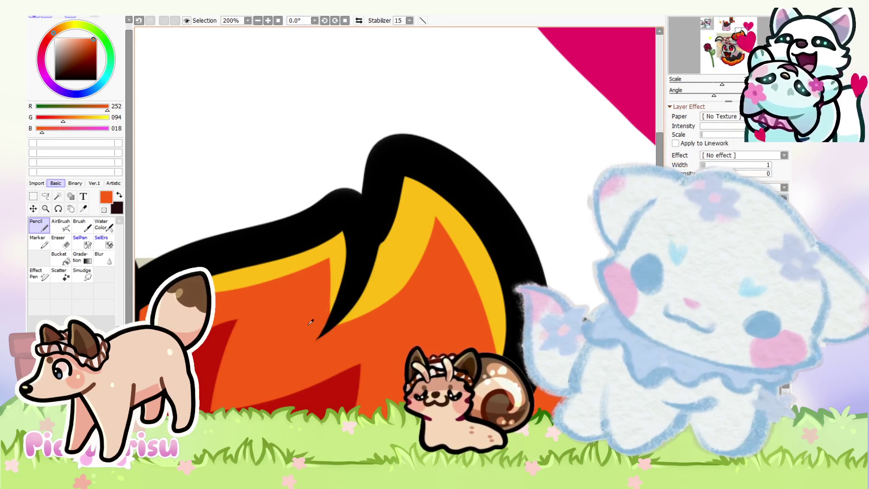
alt+click(390, 259)
Step: Add a yellow strip along the flame's left edge and trim it with orange (252,94,18)
scroll(390, 258, down, 8)
scroll(383, 313, up, 9)
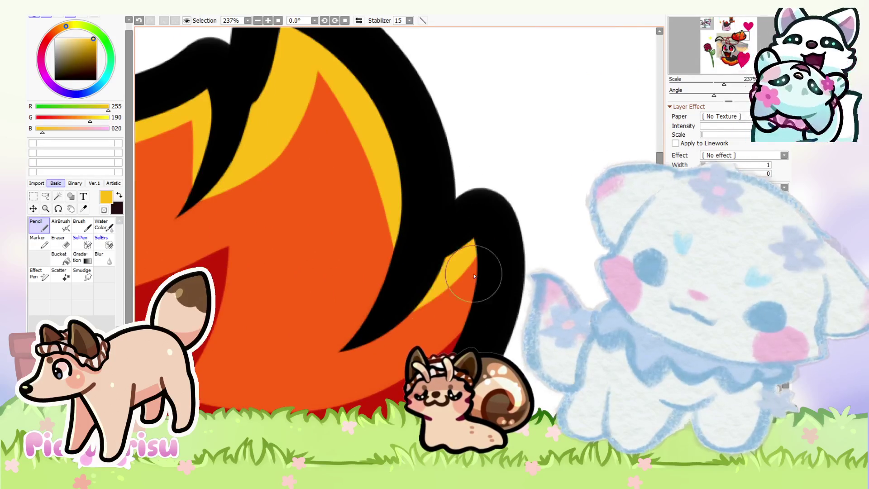
scroll(474, 276, down, 2)
scroll(466, 232, down, 3)
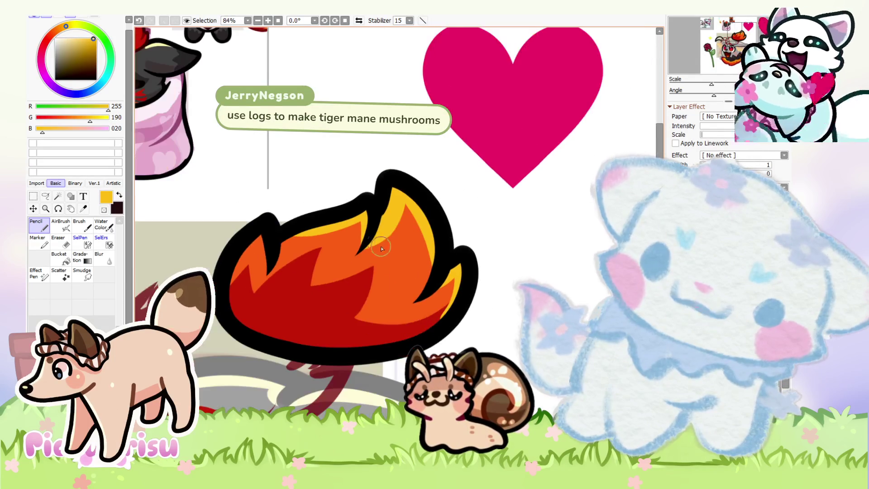
scroll(381, 248, up, 2)
scroll(268, 269, up, 2)
scroll(238, 254, up, 1)
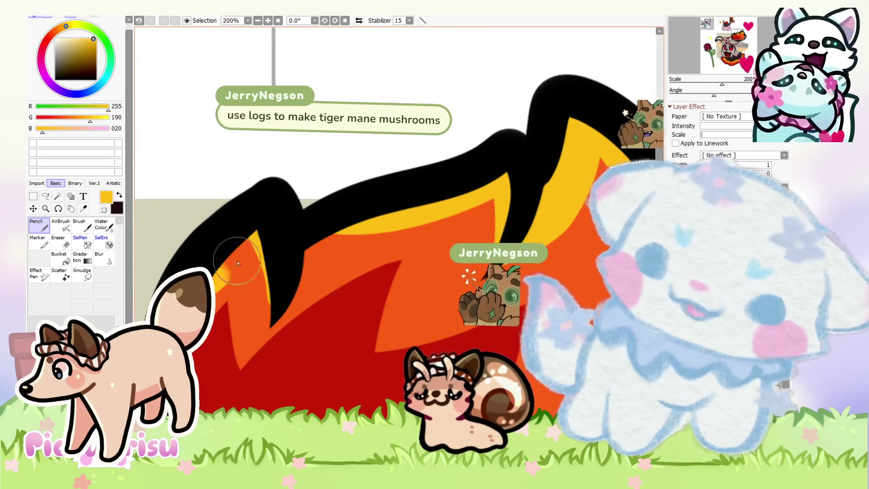
drag(238, 263, 272, 314)
scroll(248, 290, up, 3)
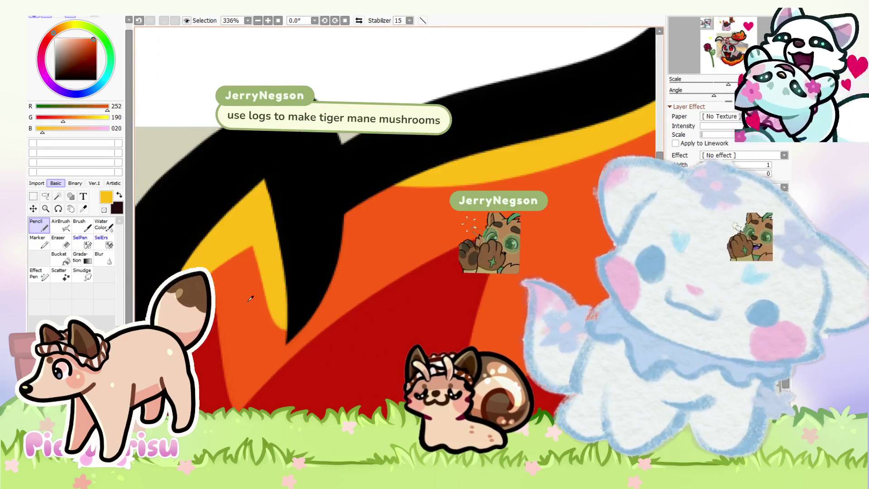
alt+click(248, 287)
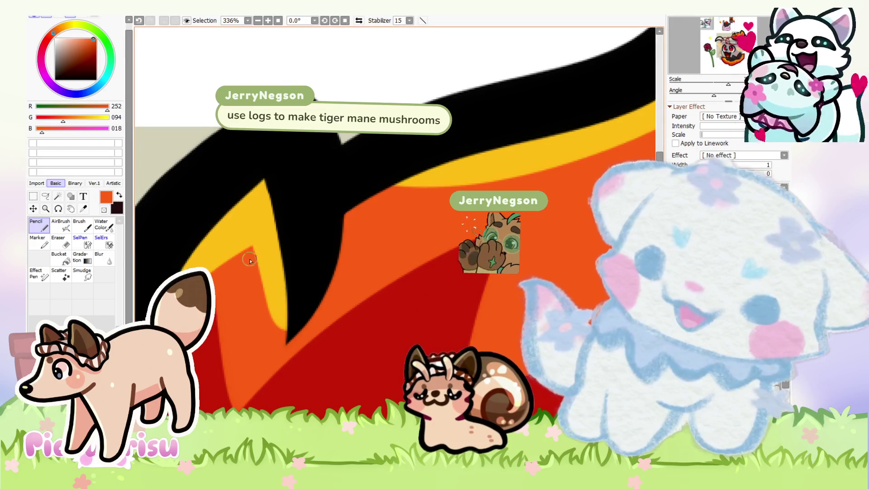
drag(250, 260, 273, 323)
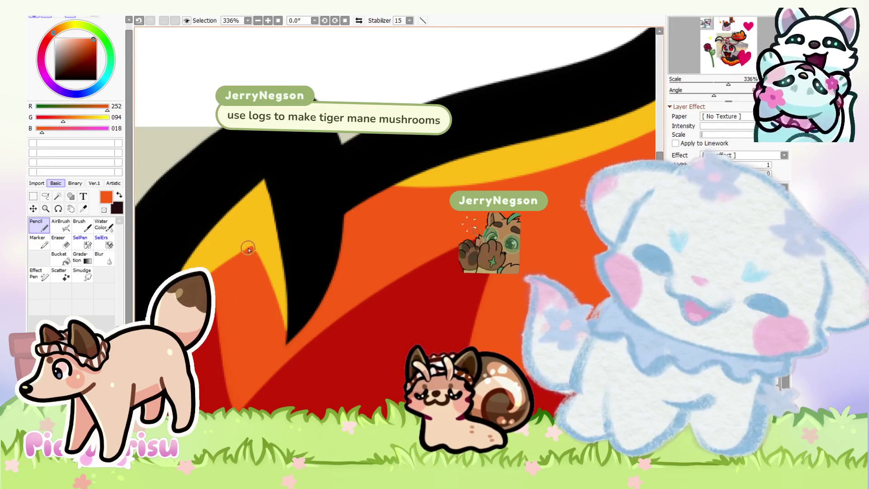
Step: Adjust the zoom around the flame and reselect the yellow highlight colour
scroll(248, 248, down, 3)
scroll(376, 243, down, 1)
scroll(376, 243, up, 2)
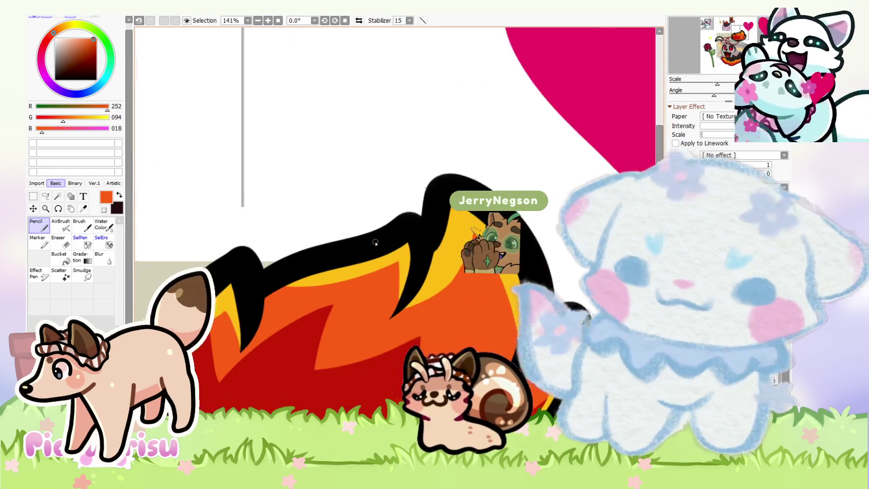
scroll(321, 274, up, 2)
alt+click(289, 286)
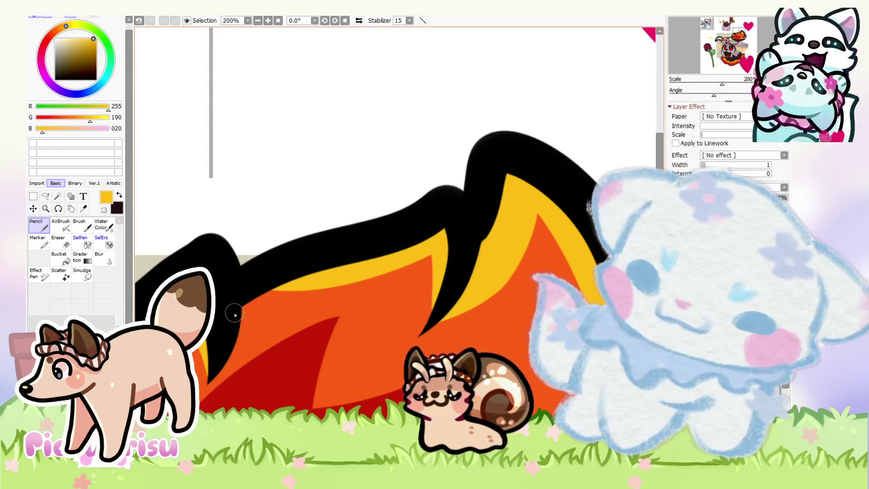
scroll(415, 240, down, 1)
scroll(414, 240, down, 1)
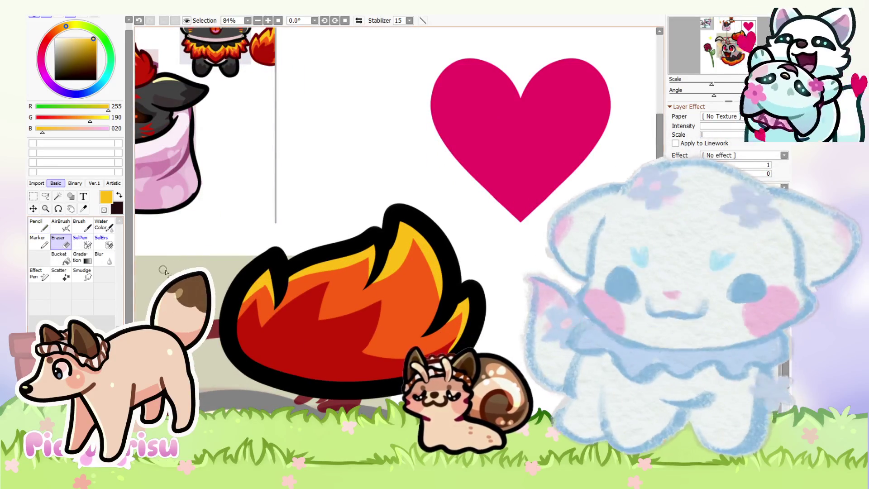
Step: Erase the black outline around the flame's inner spike tip to widen the yellow highlight
key(e)
scroll(401, 268, up, 3)
scroll(370, 236, up, 5)
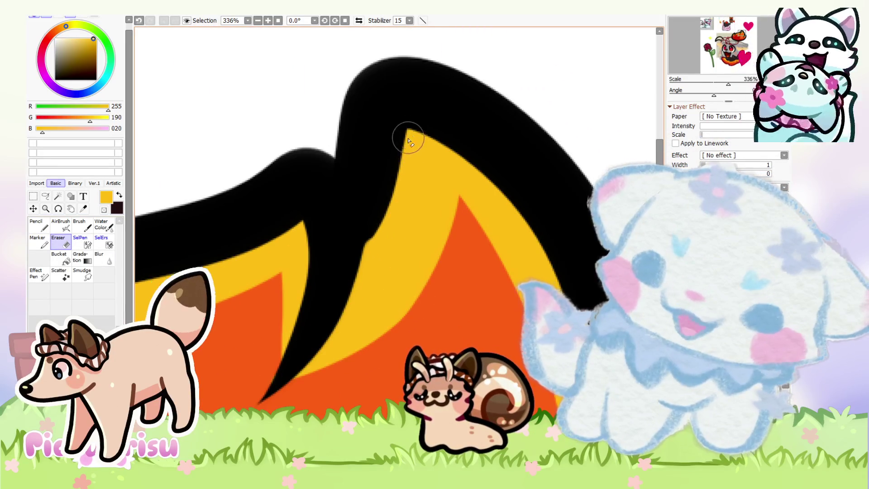
drag(409, 140, 387, 221)
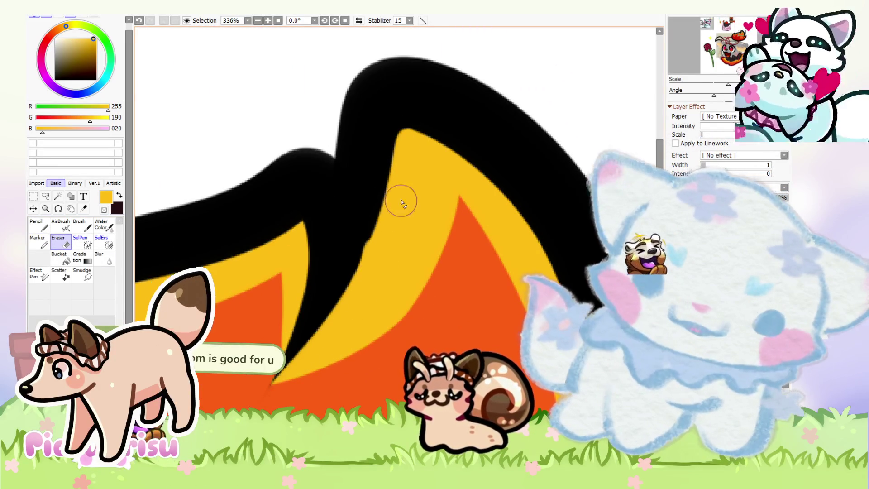
scroll(360, 196, down, 7)
scroll(341, 218, down, 6)
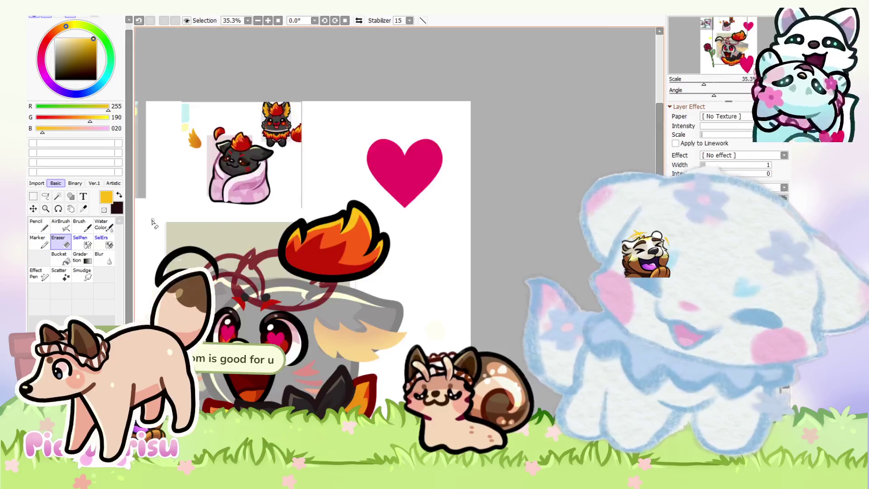
scroll(312, 228, up, 4)
scroll(290, 217, up, 7)
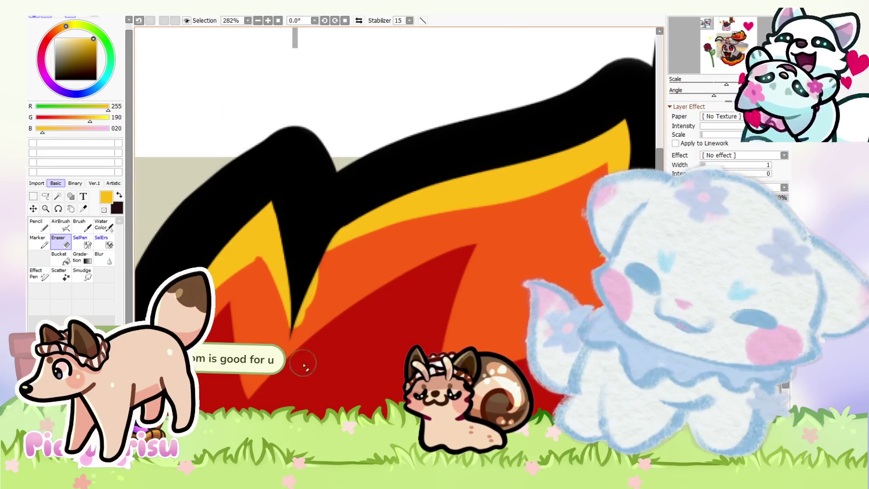
drag(349, 233, 292, 333)
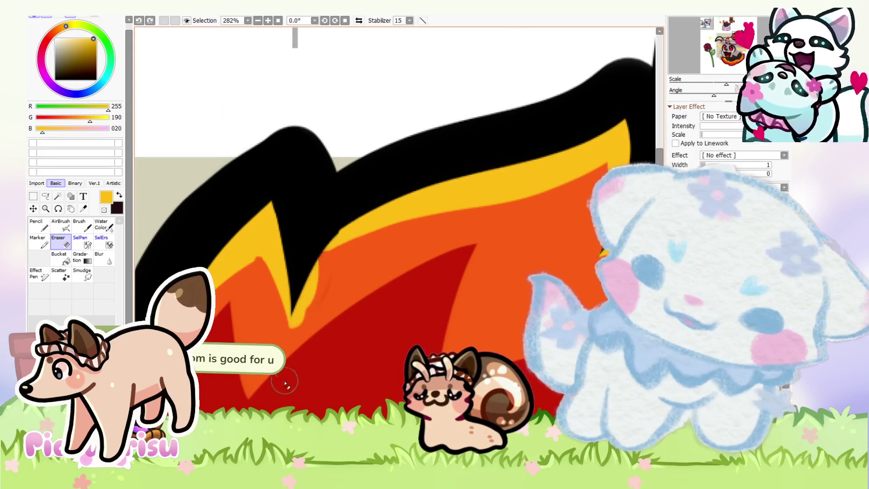
drag(349, 229, 323, 305)
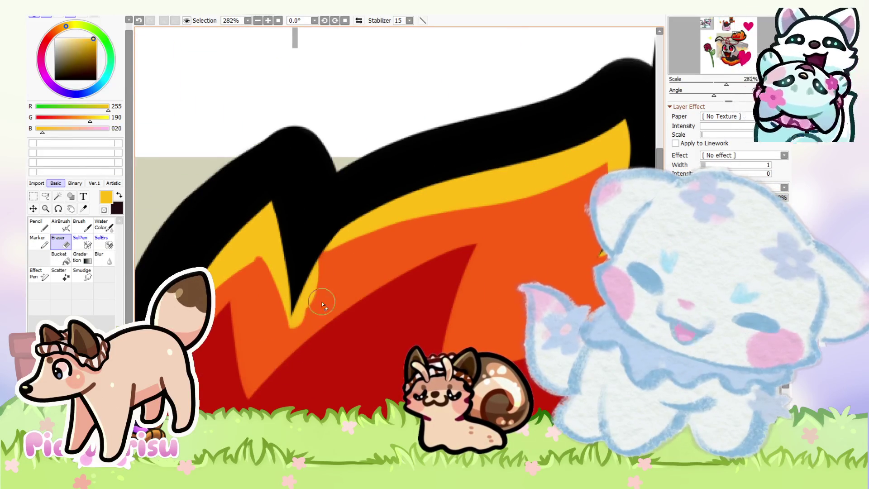
scroll(322, 305, down, 6)
scroll(495, 236, up, 5)
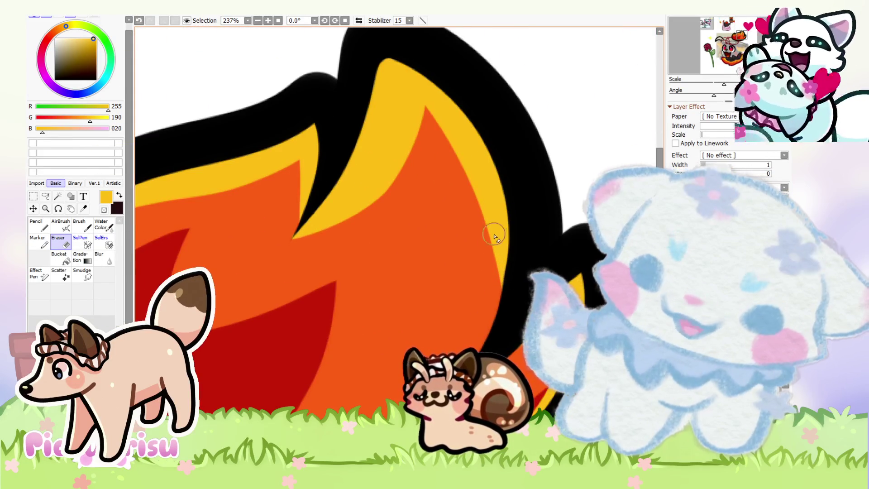
scroll(476, 254, down, 3)
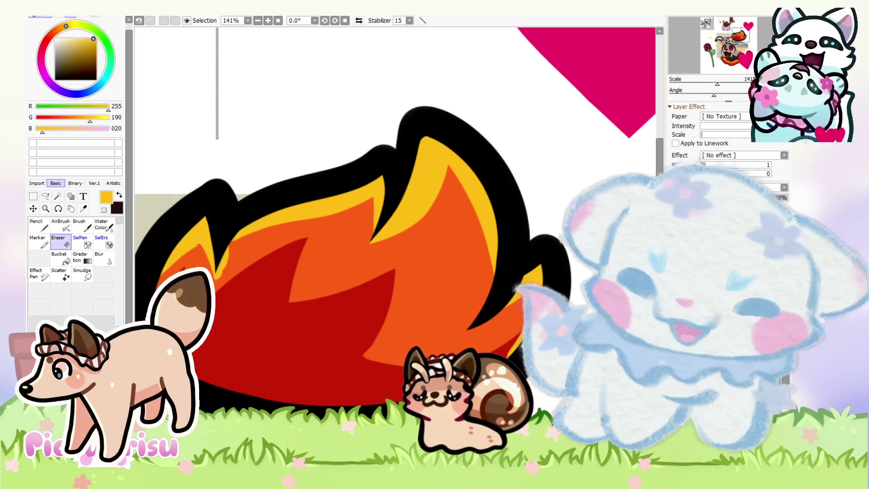
Step: Return to the Pencil and pick the flame's orange as the drawing colour
key(n)
scroll(243, 257, up, 1)
alt+click(242, 257)
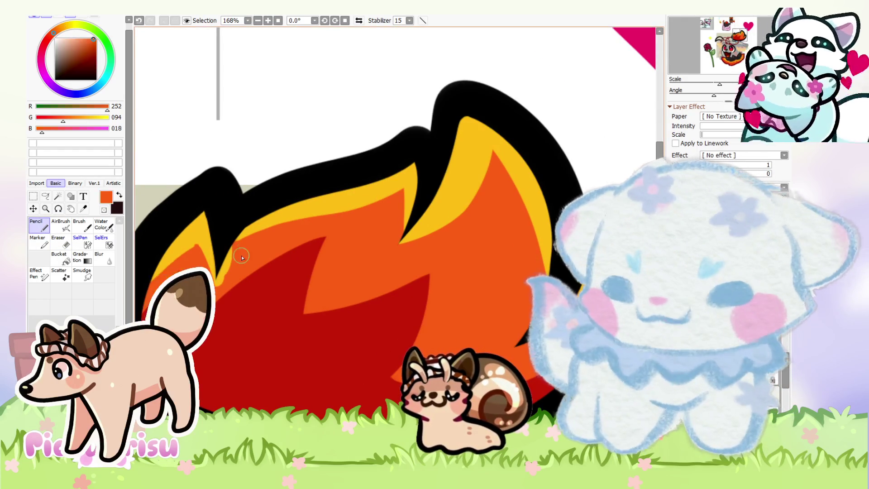
scroll(226, 273, up, 4)
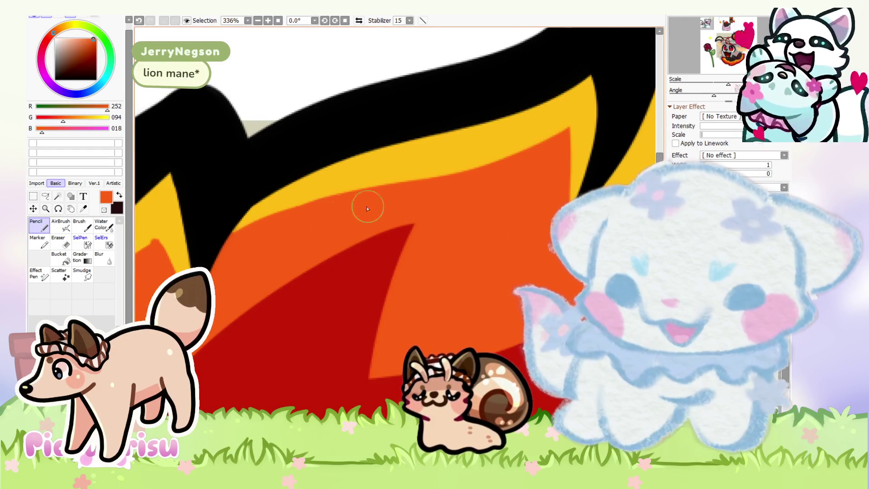
scroll(367, 209, down, 3)
scroll(245, 268, up, 3)
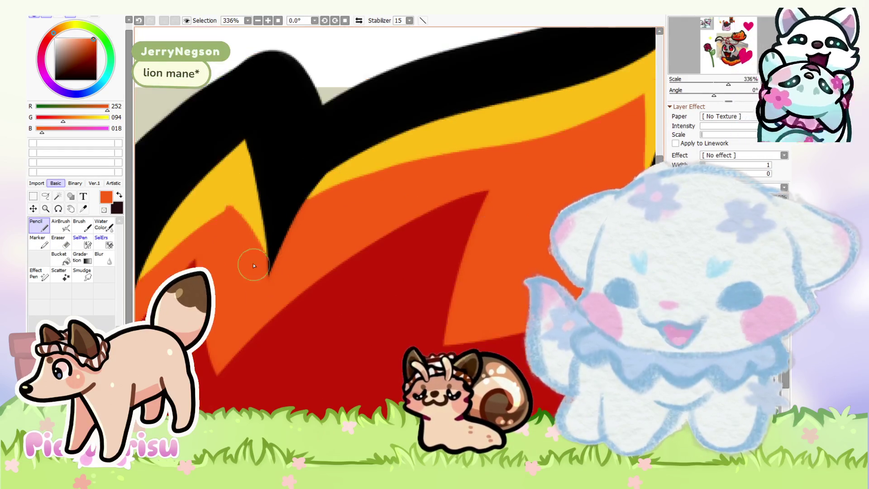
scroll(233, 212, down, 3)
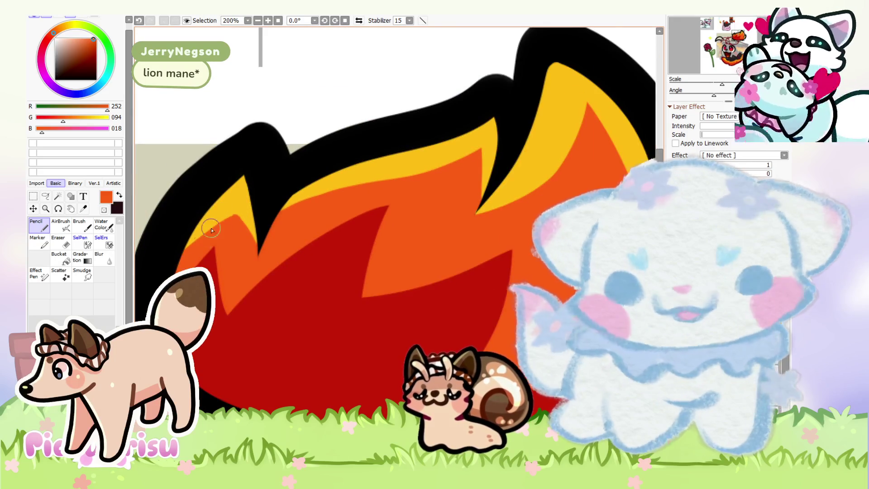
scroll(211, 231, up, 2)
scroll(190, 242, up, 1)
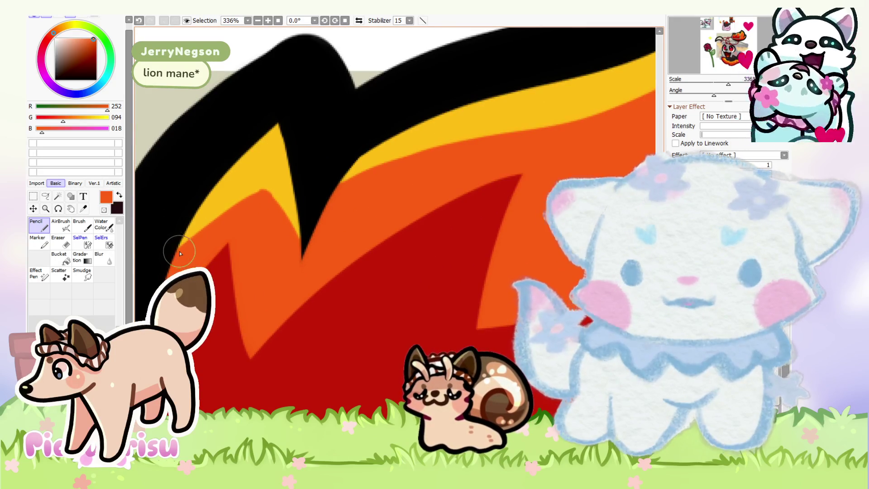
scroll(260, 208, down, 6)
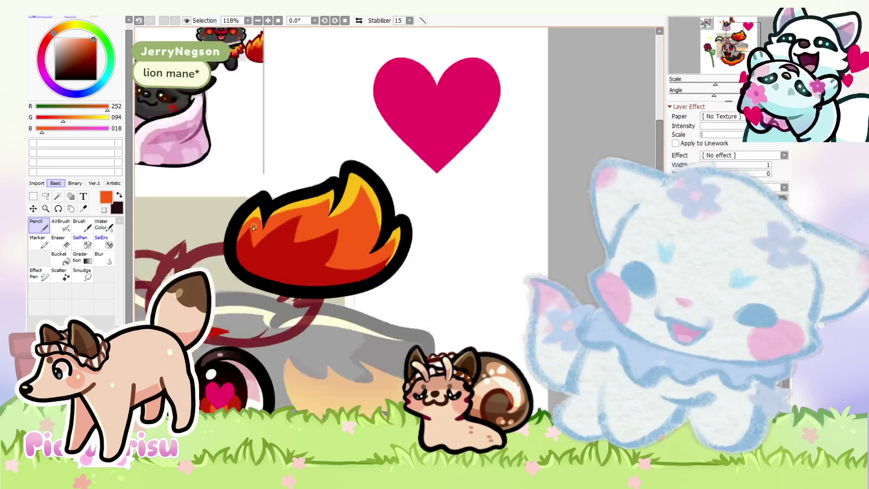
scroll(254, 228, down, 3)
scroll(249, 203, up, 2)
scroll(247, 181, up, 1)
scroll(242, 159, up, 4)
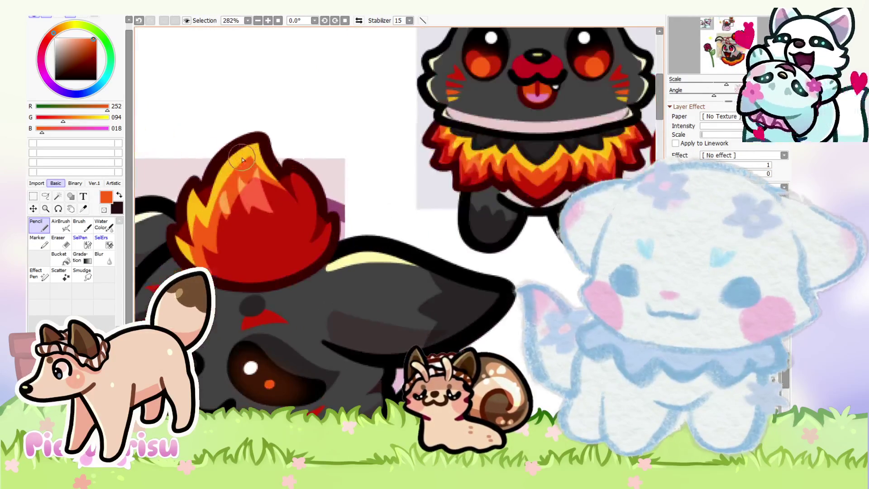
Step: Select very dark red (58,0,0), then paint a light-pink stroke along the flame's lower edge
right_click(243, 159)
scroll(228, 209, down, 5)
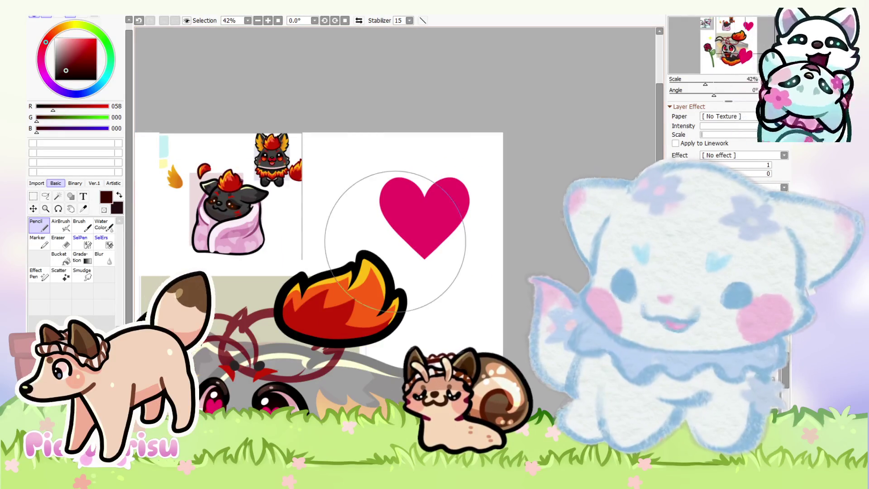
scroll(394, 294, down, 2)
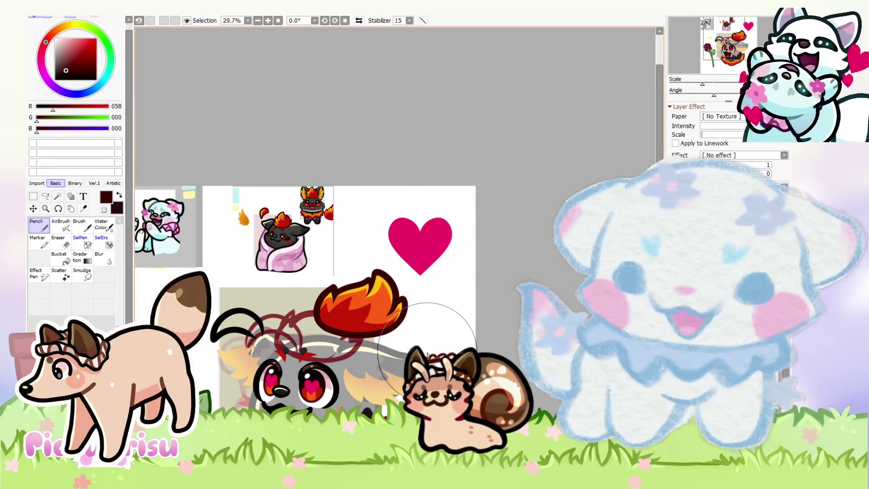
scroll(433, 346, down, 2)
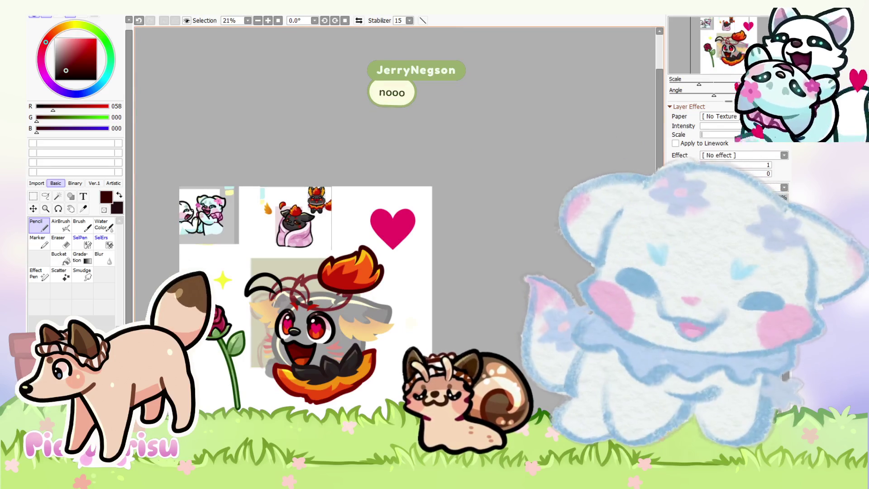
scroll(253, 218, up, 7)
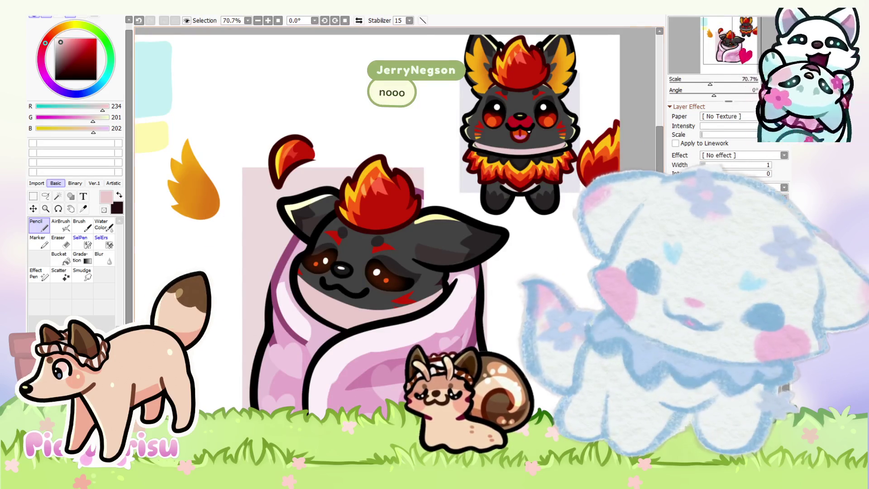
scroll(353, 324, down, 3)
scroll(352, 324, up, 2)
scroll(352, 324, up, 2)
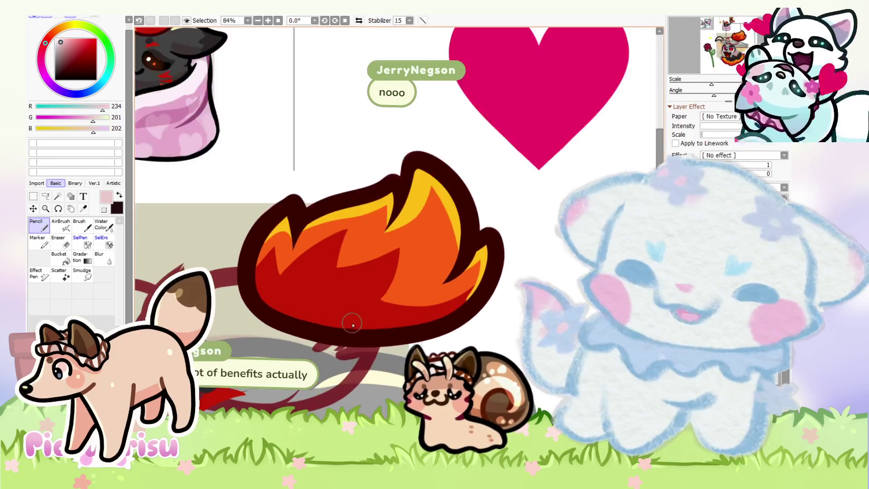
drag(301, 325, 259, 325)
Step: Extend the light-pink fill under the flame, then erase part of its bump back to red
drag(290, 283, 299, 312)
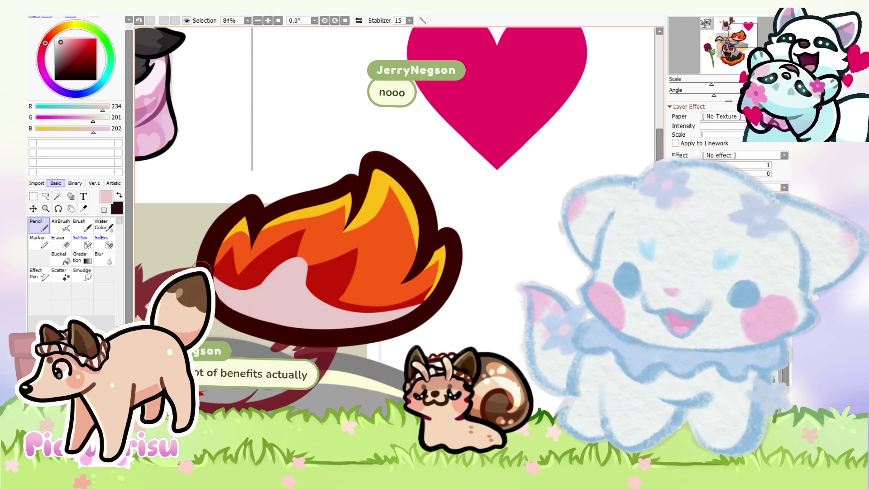
scroll(202, 266, up, 1)
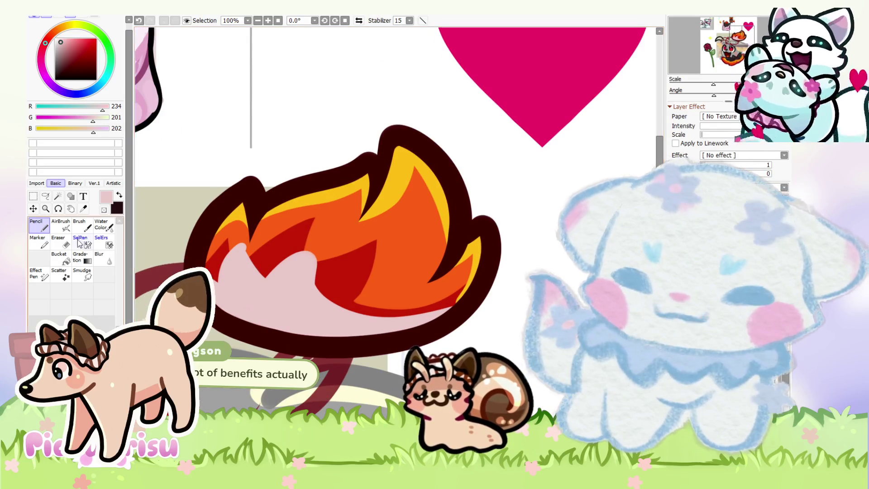
click(59, 242)
scroll(320, 271, up, 1)
scroll(252, 295, up, 1)
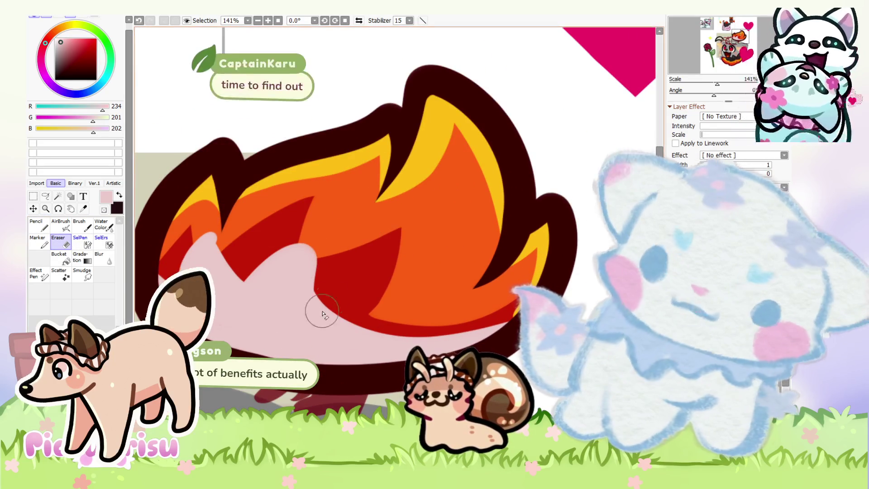
drag(327, 257, 318, 278)
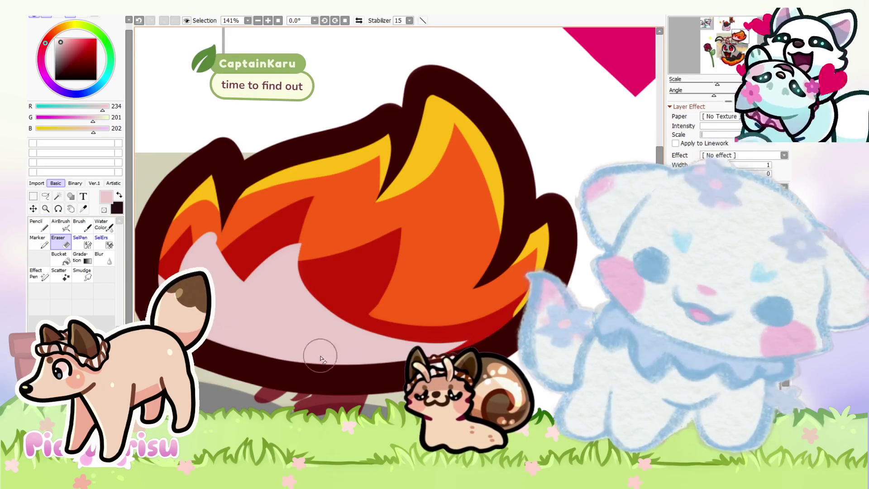
scroll(211, 254, up, 1)
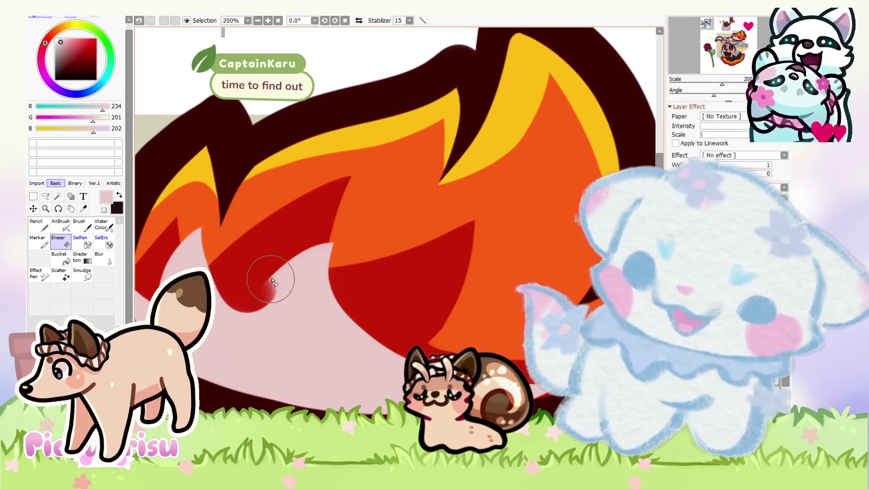
scroll(240, 226, down, 1)
scroll(247, 211, up, 1)
scroll(171, 236, down, 5)
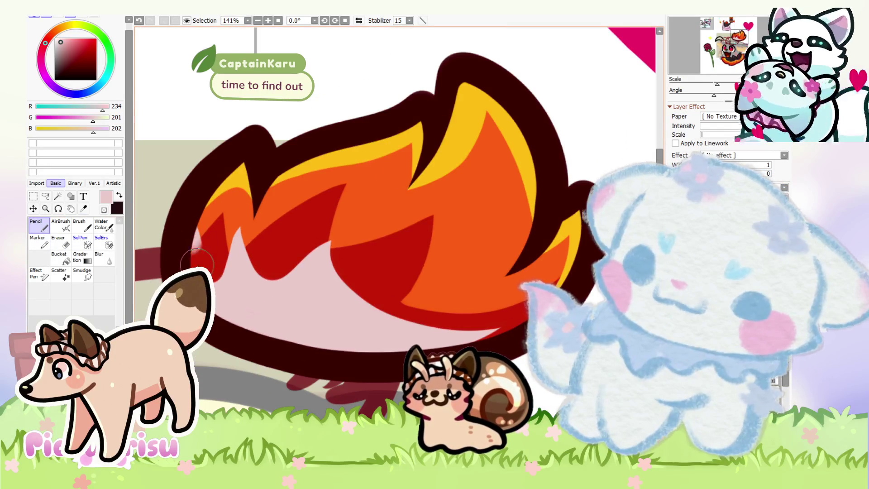
scroll(212, 259, down, 2)
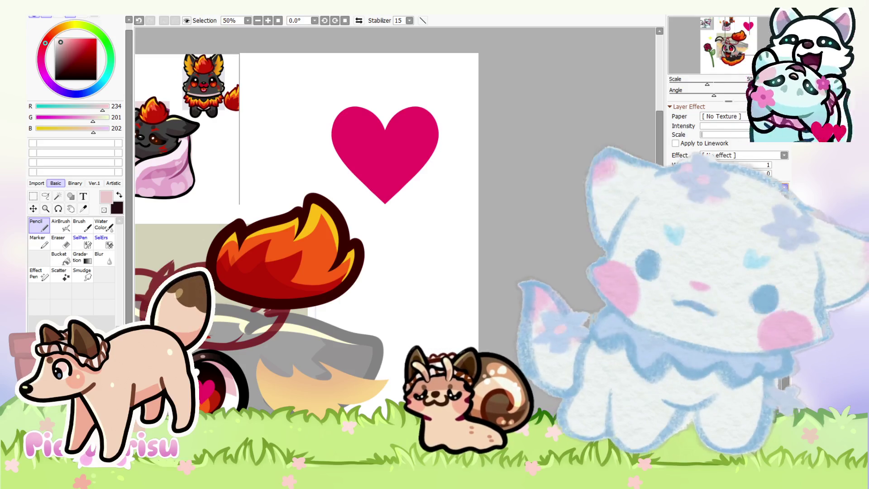
scroll(460, 274, down, 1)
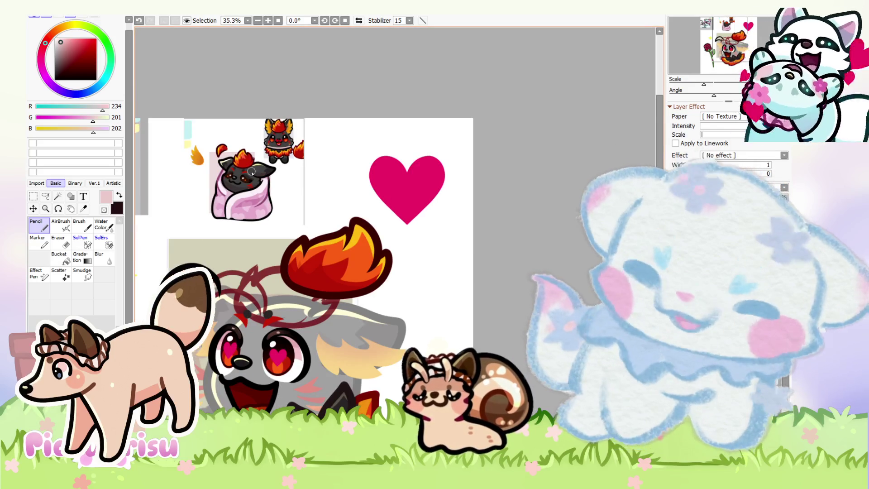
scroll(212, 144, down, 1)
Step: Draw a pale-yellow highlight along the flame's inner edge and erase part of it
scroll(214, 180, up, 2)
scroll(254, 204, down, 2)
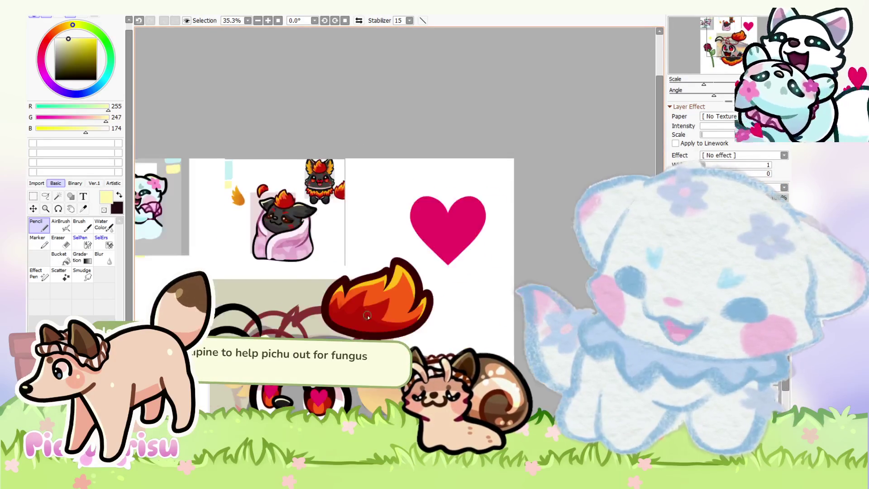
scroll(341, 256, up, 3)
scroll(341, 256, up, 1)
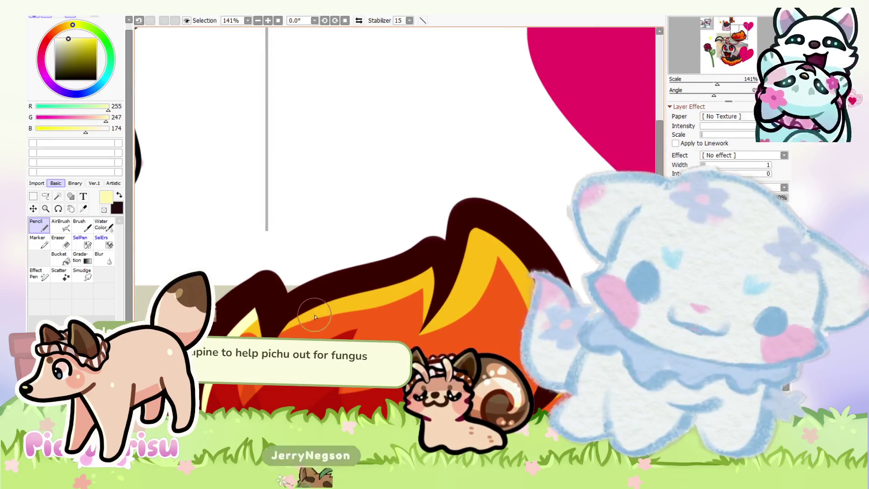
scroll(296, 294, up, 1)
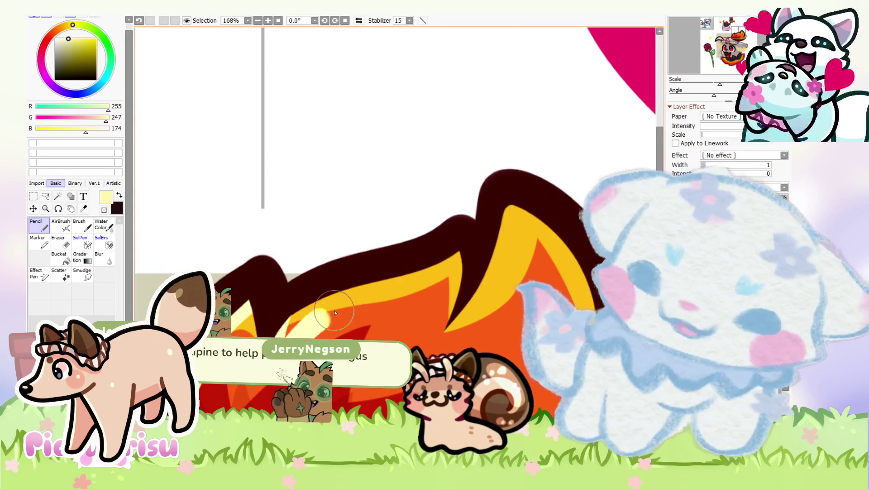
key(e)
scroll(264, 398, up, 1)
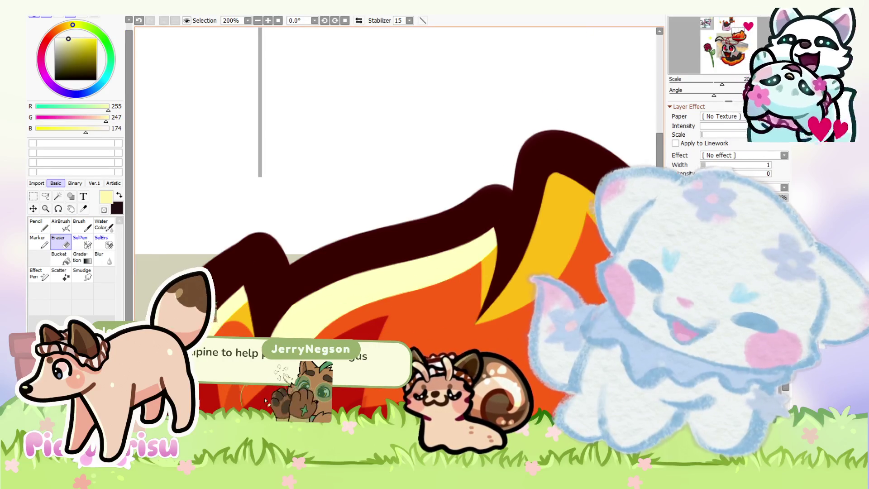
scroll(428, 222, down, 2)
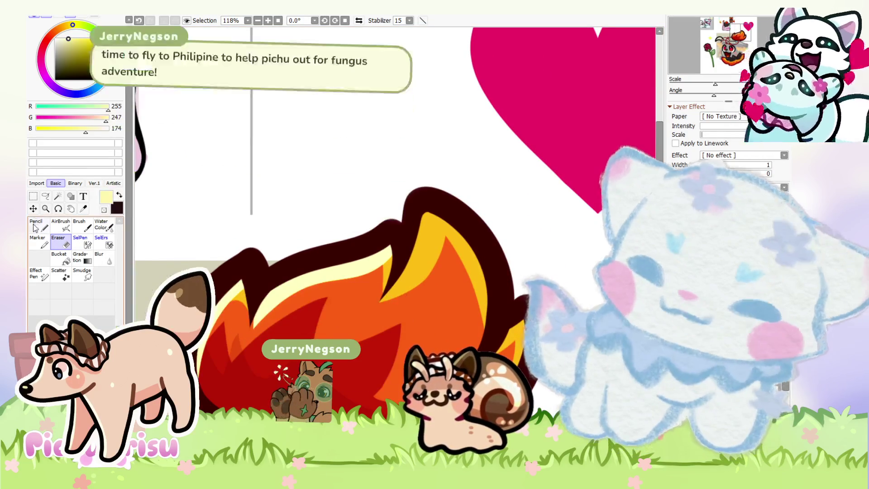
key(n)
scroll(371, 308, up, 1)
drag(371, 307, 432, 193)
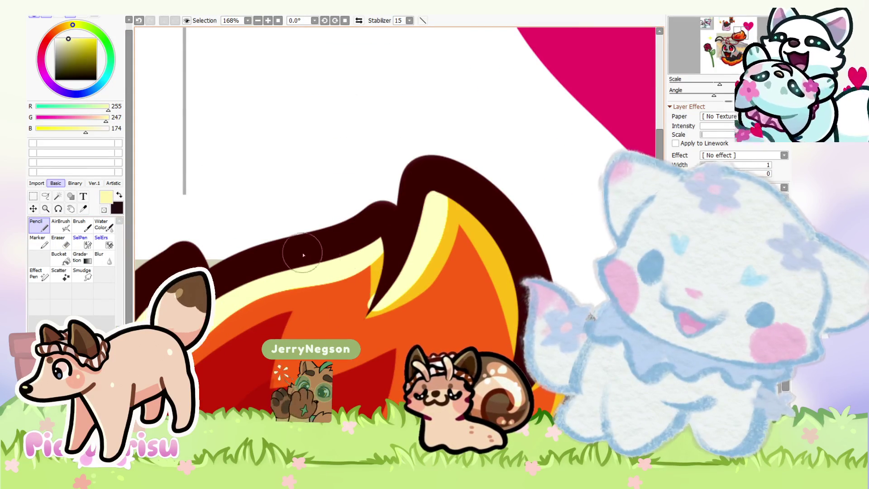
key(e)
scroll(361, 317, up, 2)
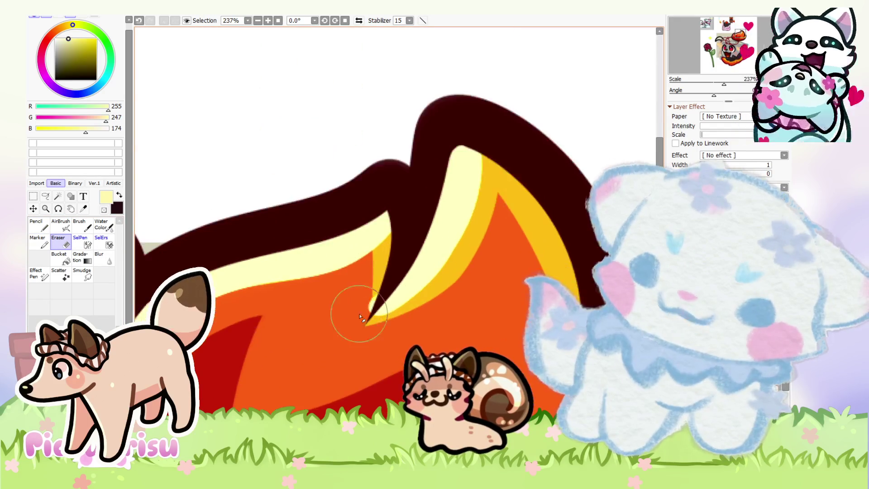
drag(468, 156, 453, 289)
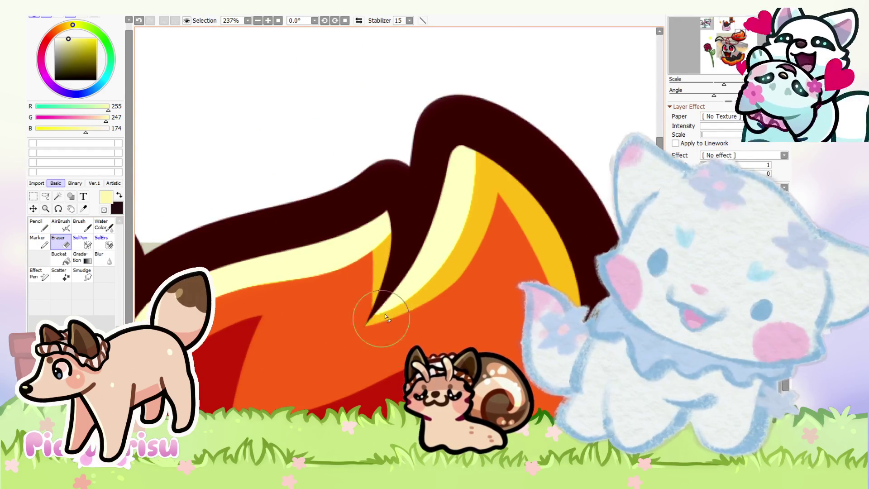
scroll(380, 317, down, 3)
Step: With the Pencil, fill the hole in the highlight's loop and extend it into a pointed tip
key(n)
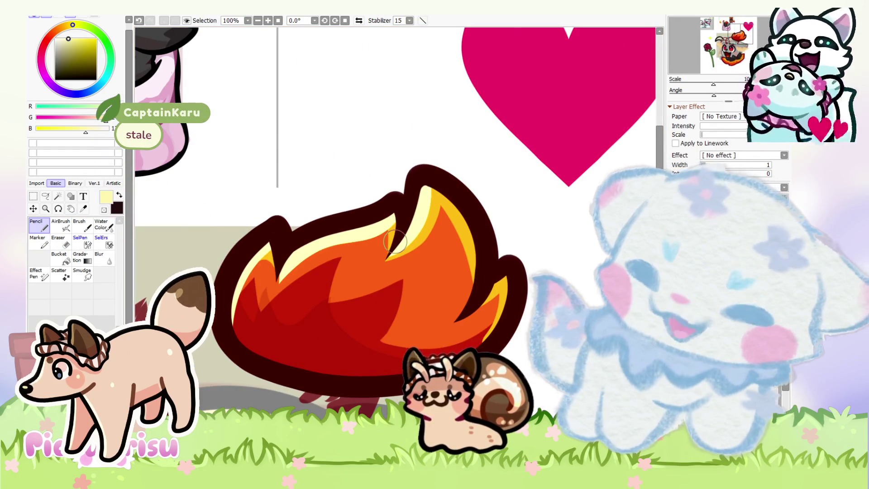
scroll(394, 243, up, 1)
scroll(392, 271, up, 5)
scroll(388, 201, down, 4)
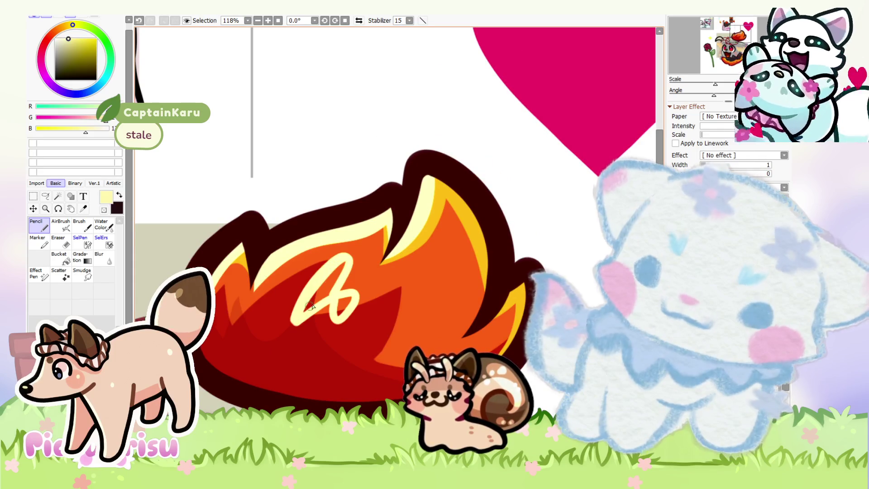
drag(337, 303, 345, 312)
scroll(338, 268, up, 3)
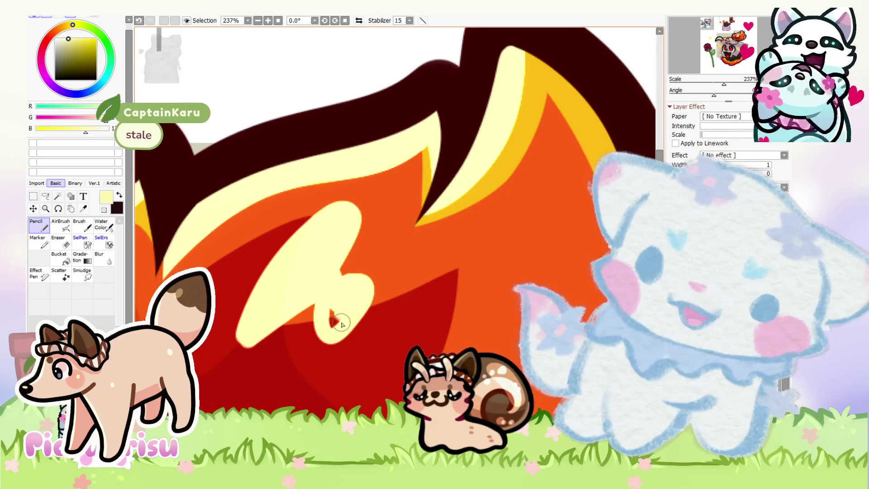
mouse_move(385, 283)
mouse_down()
mouse_move(348, 295)
mouse_move(353, 306)
mouse_up()
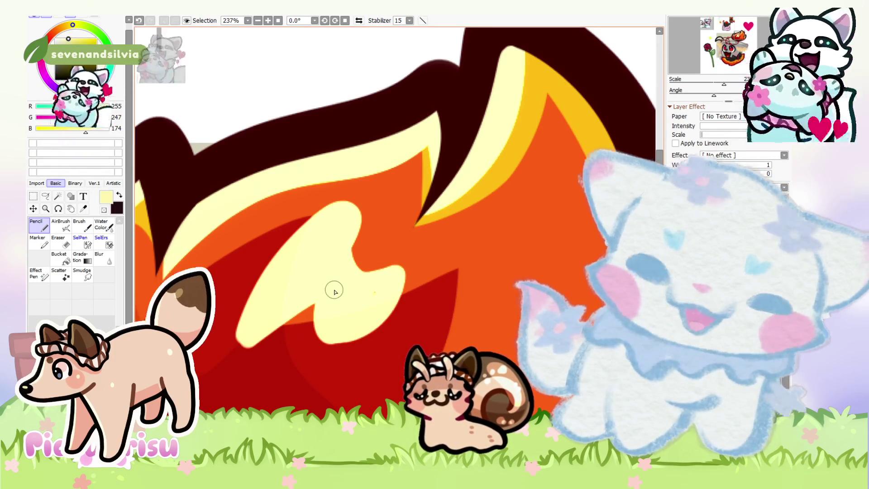
scroll(446, 270, down, 2)
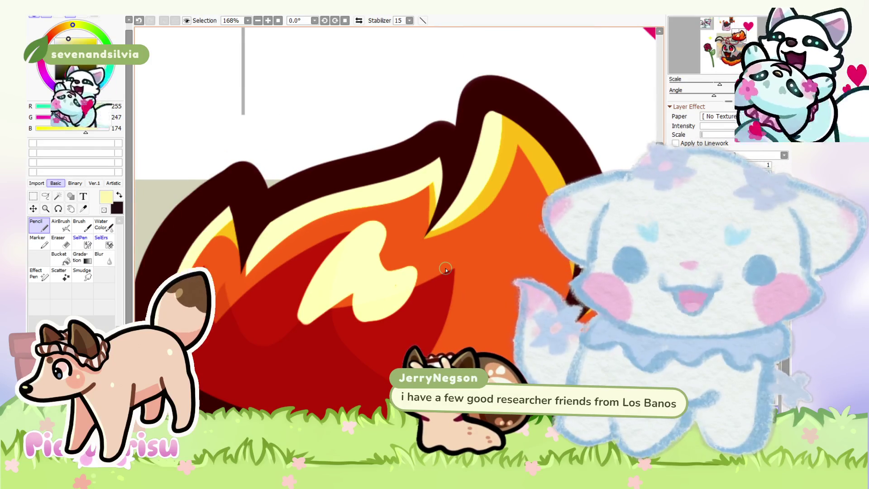
scroll(446, 270, up, 2)
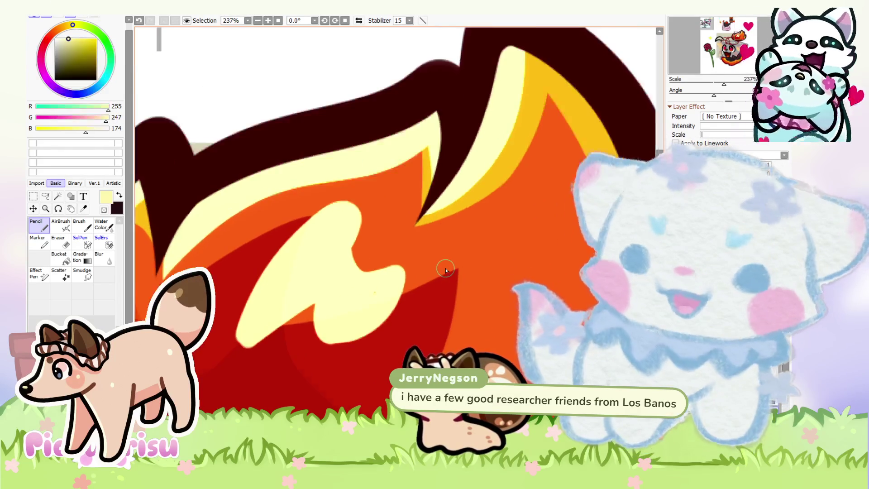
Step: Erase the highlight's top and left edge to sharpen its flame-tip shape
key(e)
drag(385, 225, 413, 249)
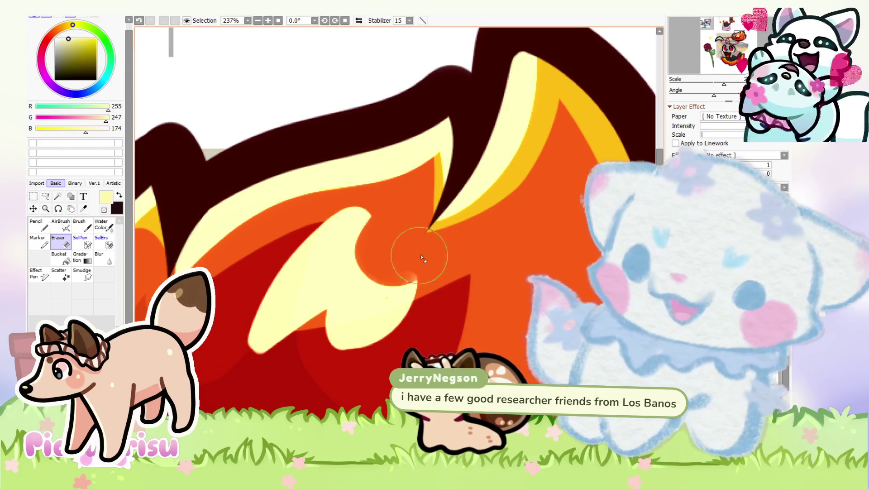
drag(239, 359, 399, 213)
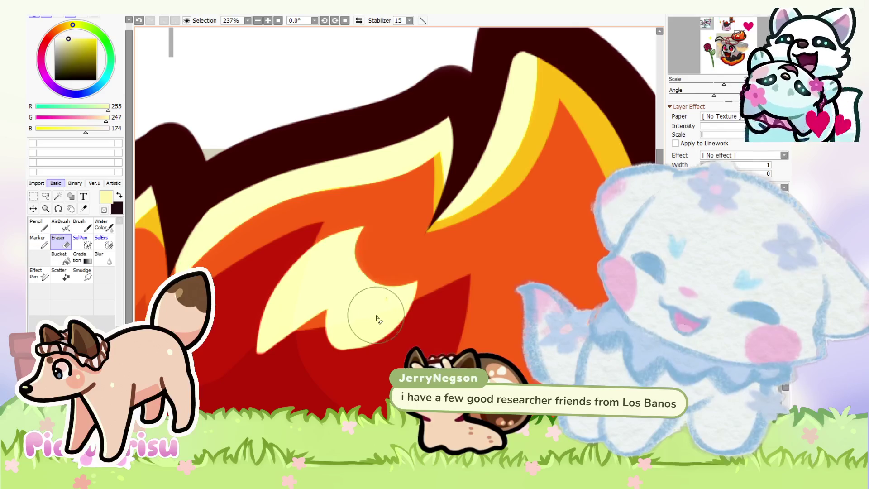
scroll(375, 311, down, 2)
click(38, 227)
scroll(344, 290, up, 2)
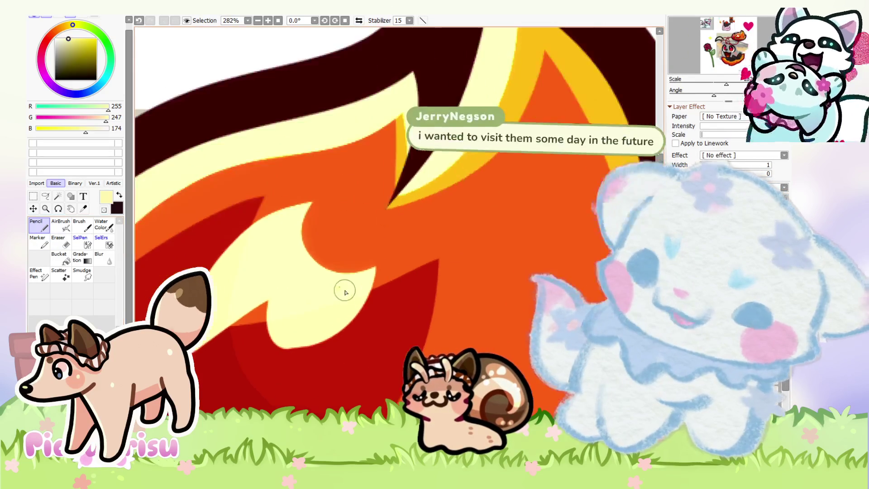
scroll(294, 285, down, 2)
scroll(248, 281, up, 2)
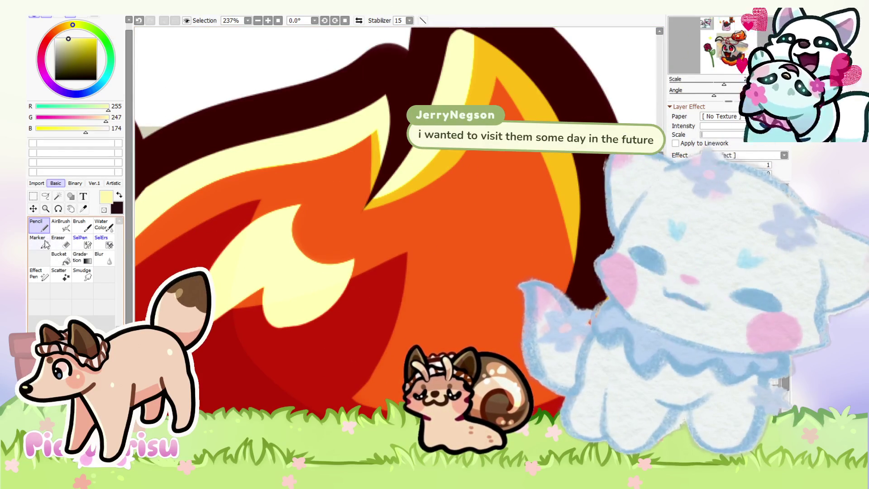
click(61, 242)
scroll(251, 333, up, 2)
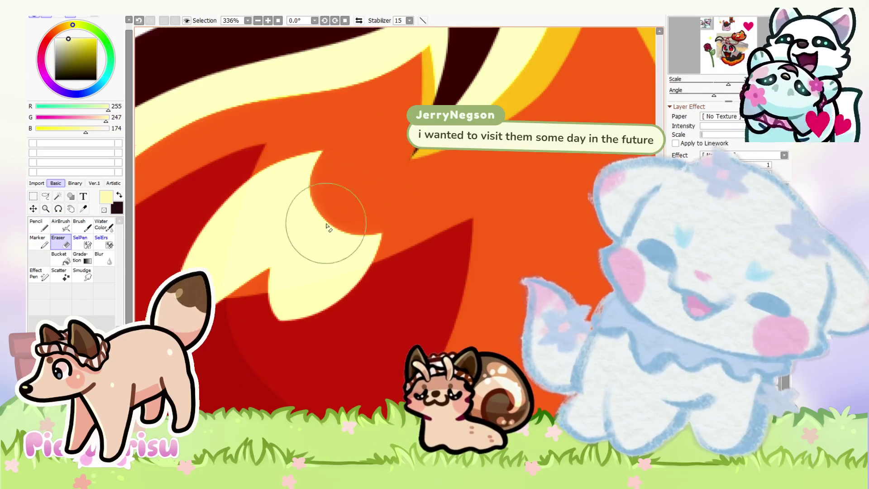
scroll(326, 226, down, 5)
key(n)
scroll(271, 217, up, 3)
scroll(266, 216, down, 6)
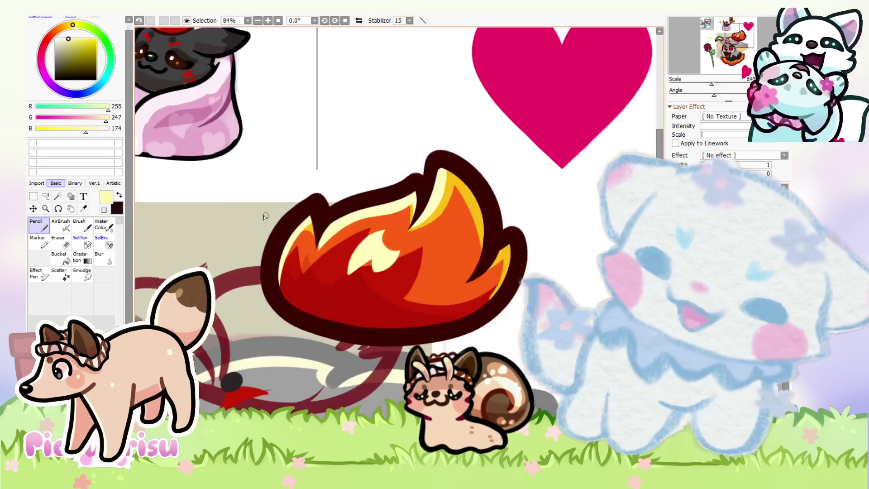
Step: Draw and fill a new pointed pale-yellow highlight in the flame, then tidy it with the Eraser
scroll(266, 217, down, 1)
scroll(249, 202, up, 4)
scroll(249, 213, up, 3)
scroll(249, 217, up, 1)
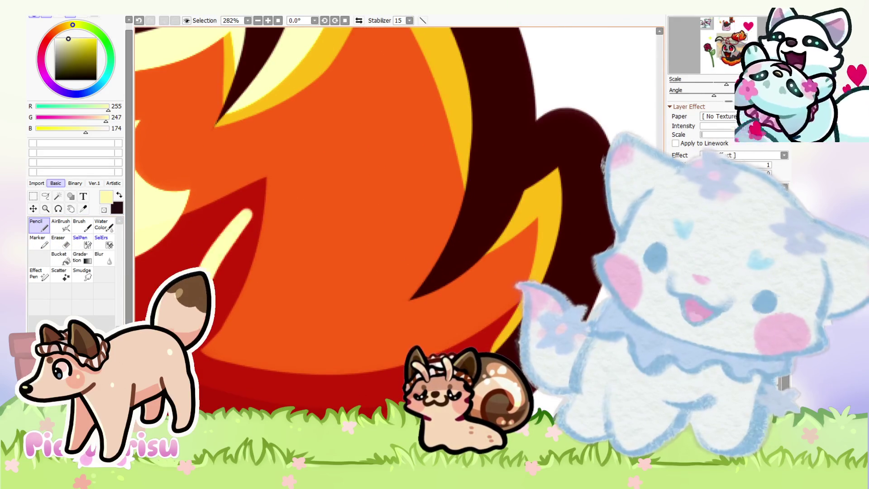
scroll(276, 245, down, 3)
scroll(272, 242, up, 3)
mouse_move(295, 234)
mouse_down()
mouse_move(277, 299)
mouse_move(290, 253)
mouse_move(252, 287)
mouse_move(310, 243)
mouse_move(331, 240)
mouse_up()
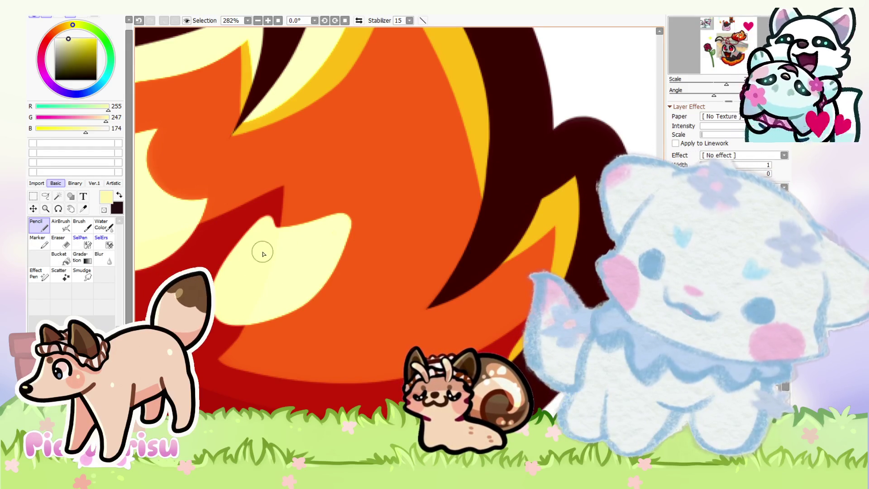
key(e)
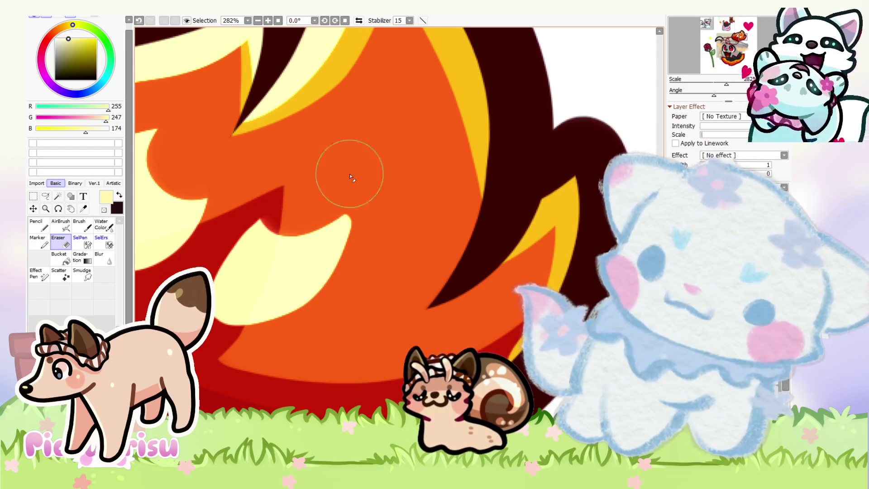
scroll(333, 240, down, 1)
scroll(333, 240, down, 2)
scroll(311, 301, down, 3)
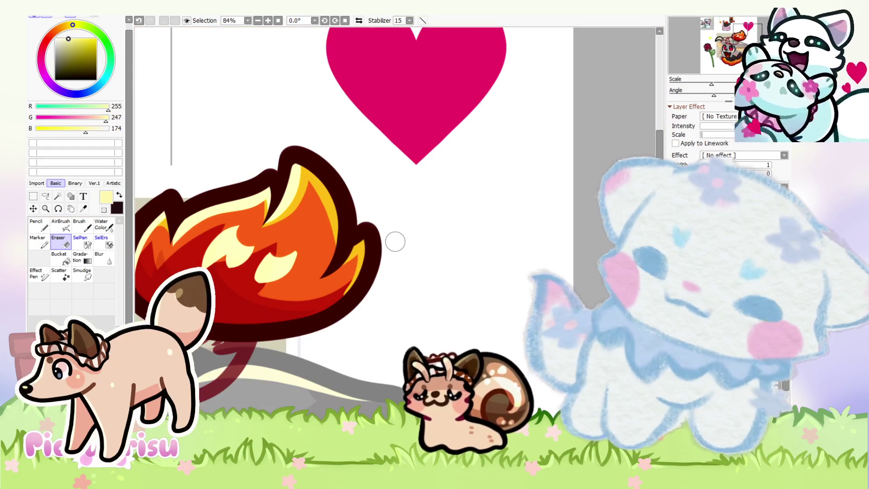
scroll(268, 255, up, 5)
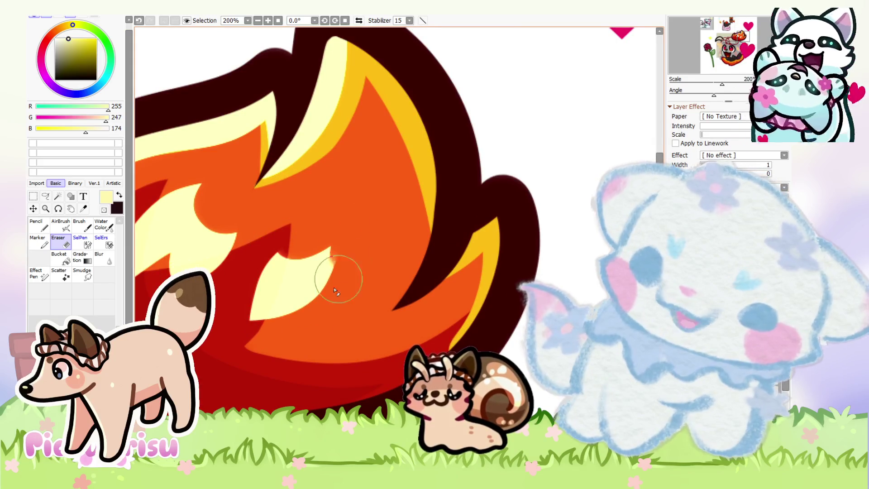
scroll(336, 290, down, 3)
scroll(335, 289, down, 2)
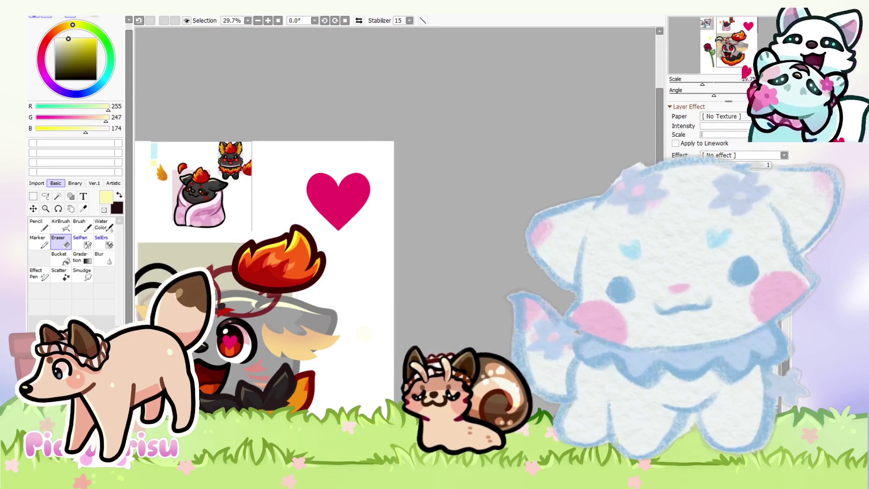
Step: Sample the dark red (R130, G0, B0) from the fox drawing
scroll(151, 153, up, 2)
scroll(228, 195, up, 1)
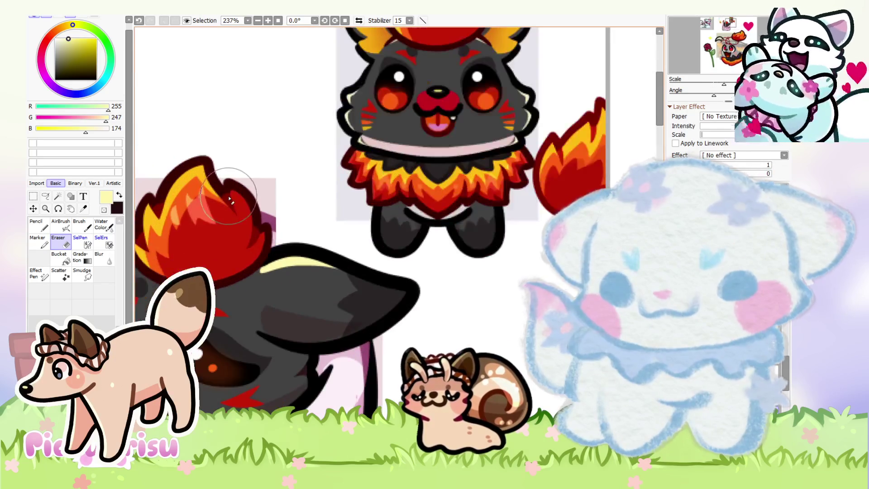
alt+click(228, 196)
scroll(228, 195, down, 1)
scroll(229, 195, down, 2)
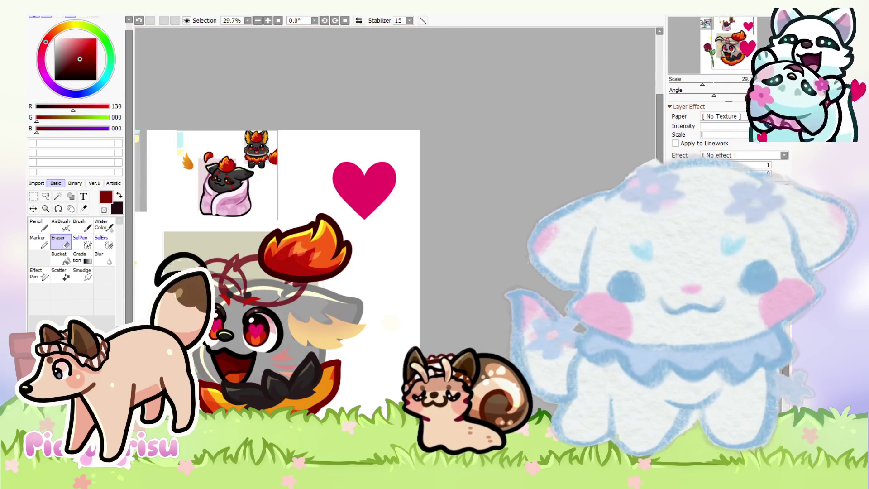
scroll(448, 305, up, 1)
scroll(448, 304, up, 1)
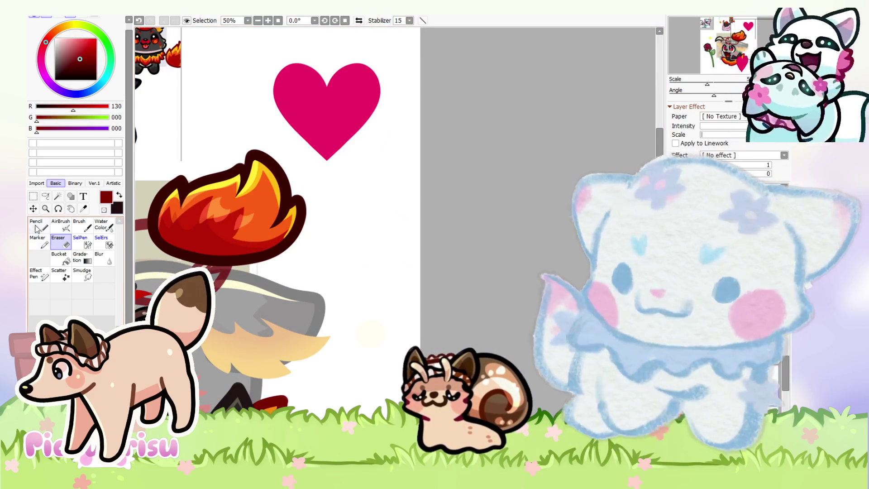
scroll(267, 290, down, 3)
scroll(269, 276, up, 4)
scroll(274, 258, up, 3)
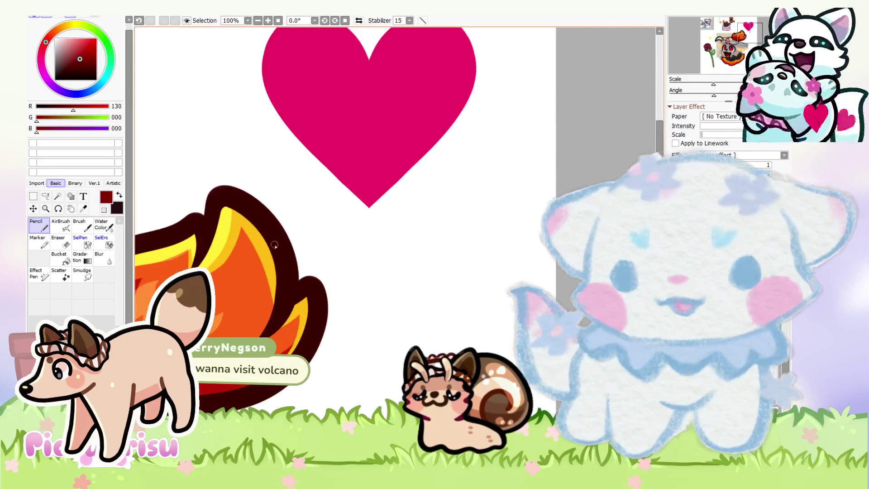
Step: Paint a stroke along the flame's inner edge and cover it with a darker red
scroll(274, 254, up, 5)
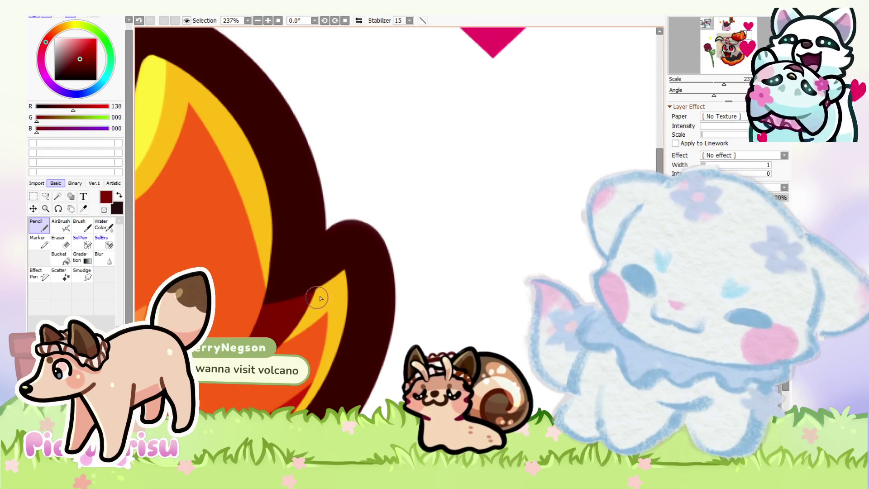
drag(337, 273, 270, 301)
mouse_move(363, 256)
mouse_down()
mouse_move(262, 302)
mouse_move(354, 249)
mouse_move(267, 292)
mouse_up()
alt+click(325, 231)
drag(373, 233, 267, 297)
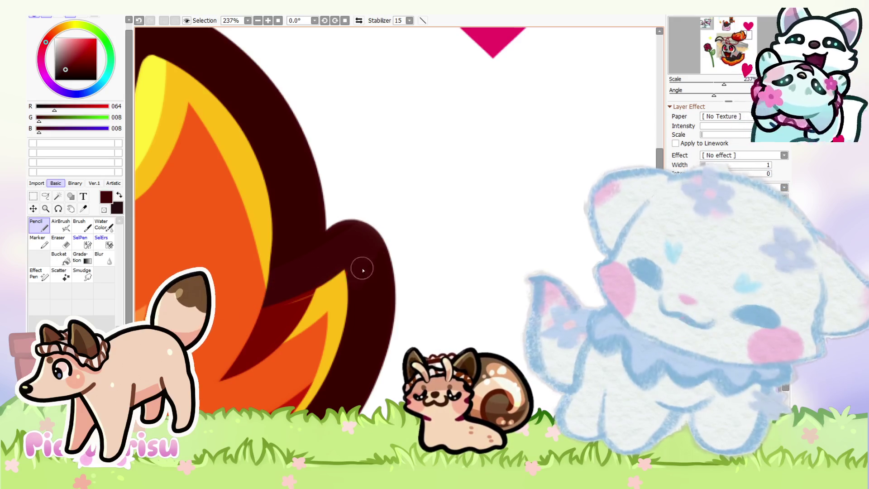
Step: Shade the inner edge of the flame outline with another dark-red stroke
scroll(295, 278, down, 4)
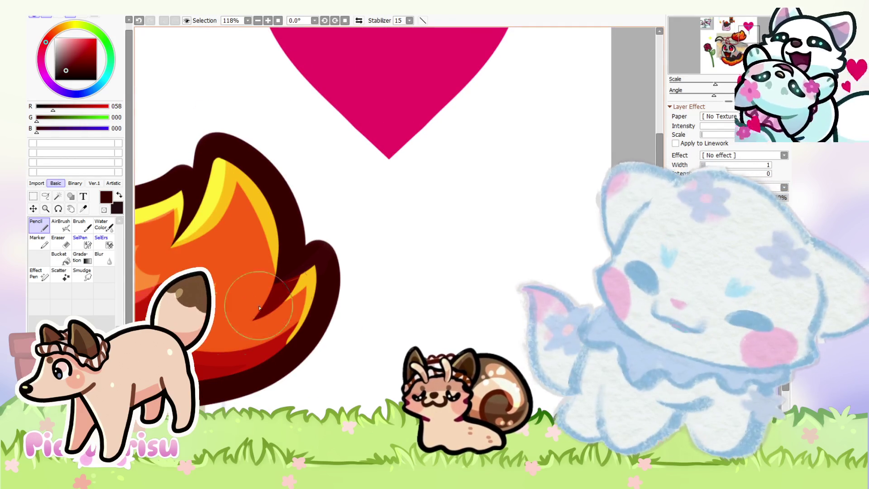
scroll(262, 243, down, 8)
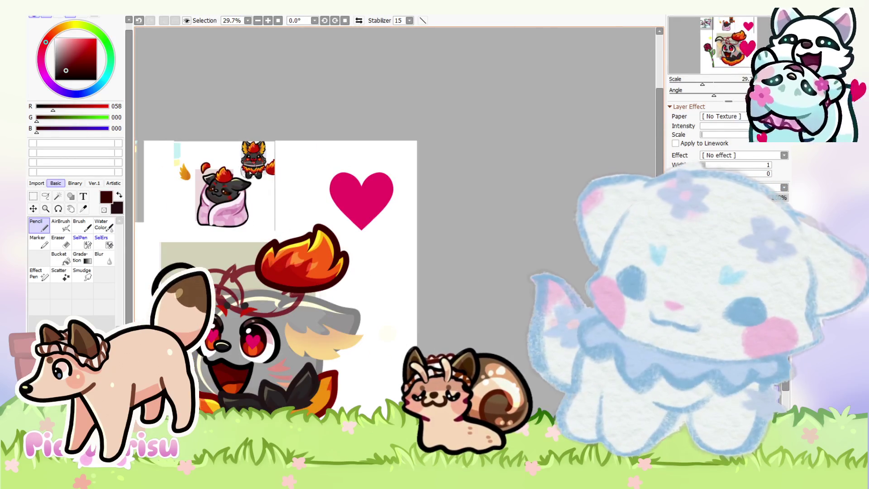
scroll(279, 133, up, 5)
scroll(278, 133, up, 2)
scroll(278, 132, down, 3)
scroll(395, 241, down, 3)
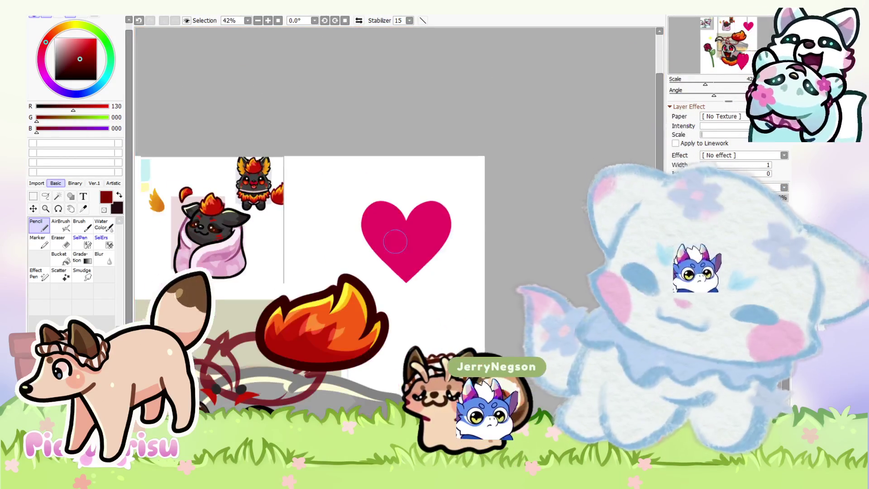
scroll(362, 335, up, 10)
scroll(349, 357, up, 1)
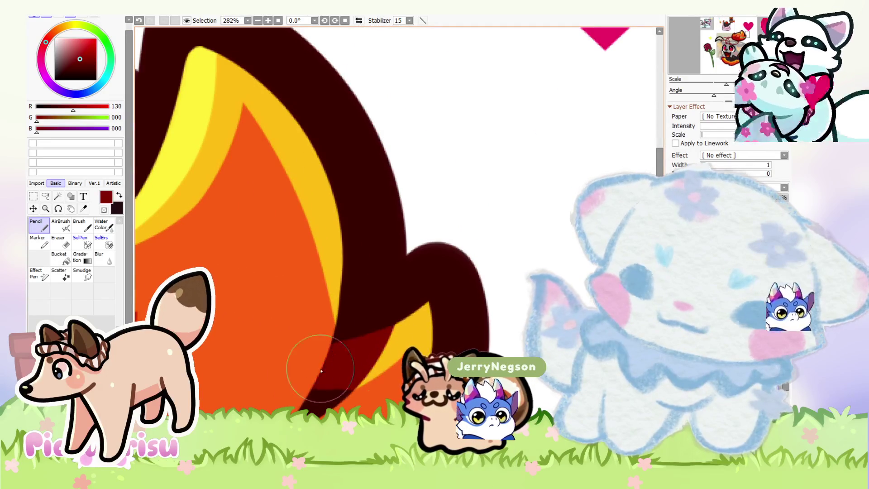
scroll(317, 363, down, 4)
scroll(300, 236, up, 1)
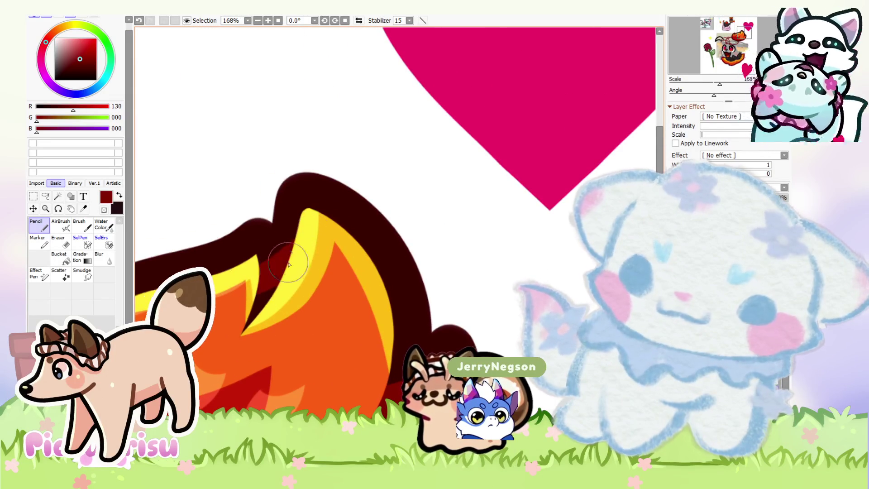
drag(288, 264, 252, 276)
scroll(281, 256, down, 3)
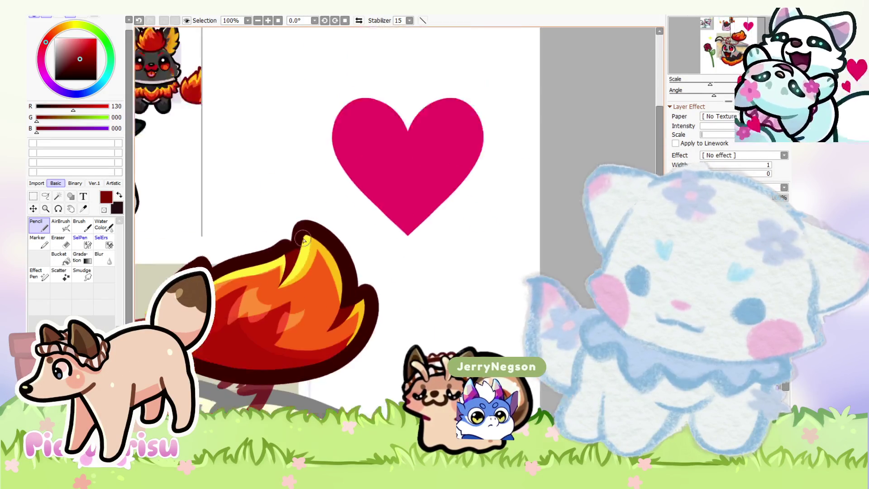
scroll(281, 256, up, 4)
scroll(475, 277, down, 7)
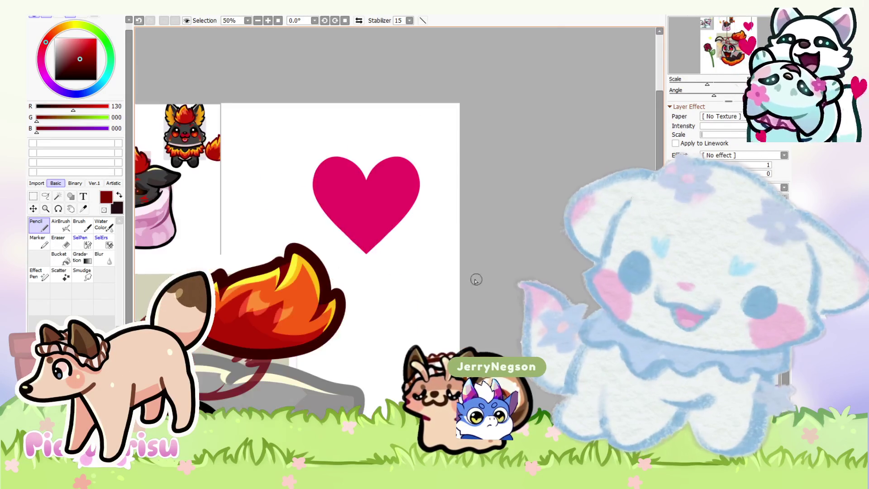
scroll(442, 281, down, 2)
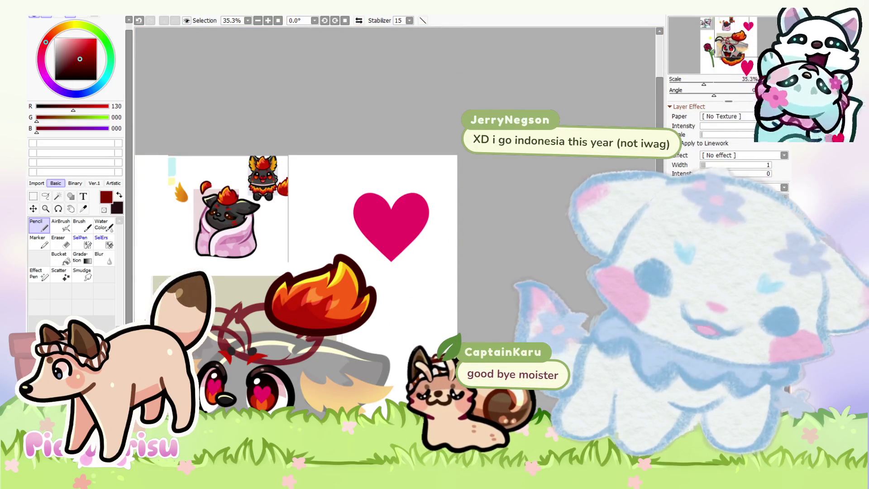
Step: Fill the black curl outline with bright red (R181, G20, B5) using the Pencil
scroll(333, 283, up, 1)
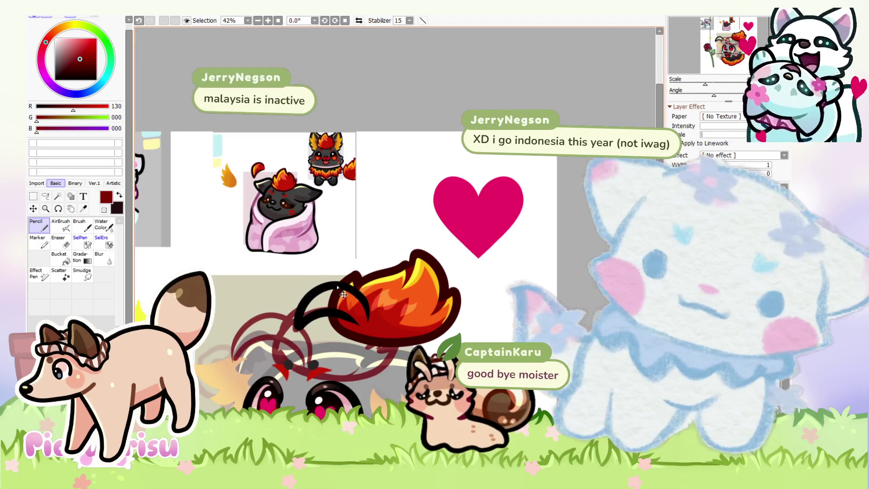
scroll(317, 313, up, 2)
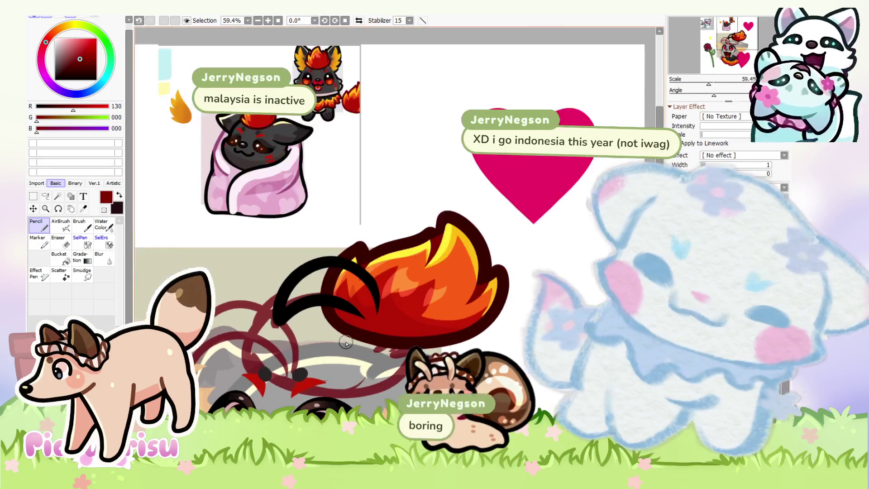
scroll(284, 309, up, 2)
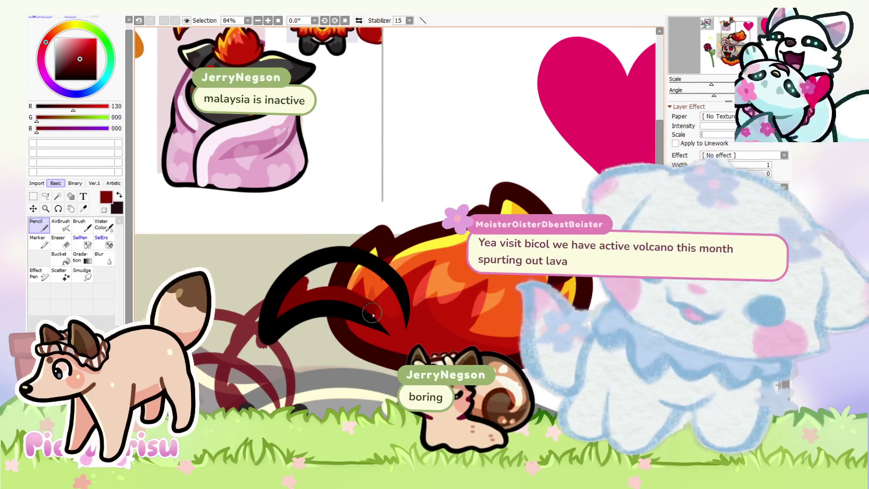
drag(398, 322, 321, 268)
alt+click(409, 348)
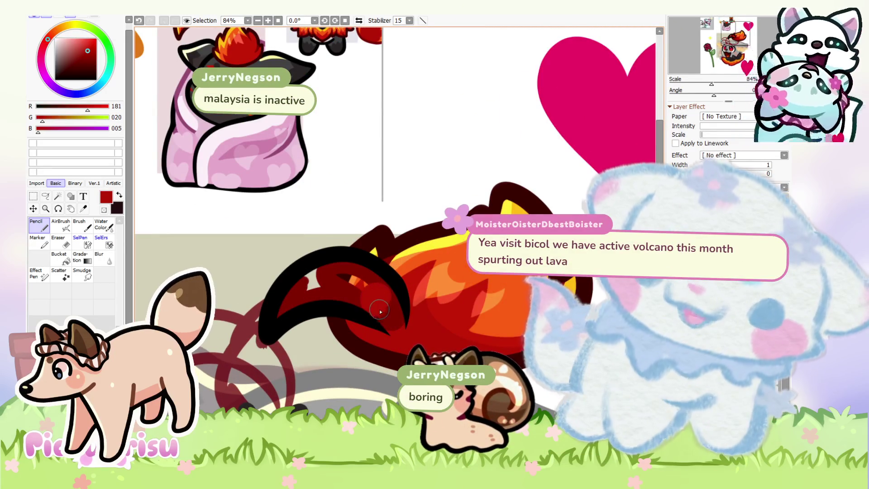
scroll(403, 330, up, 2)
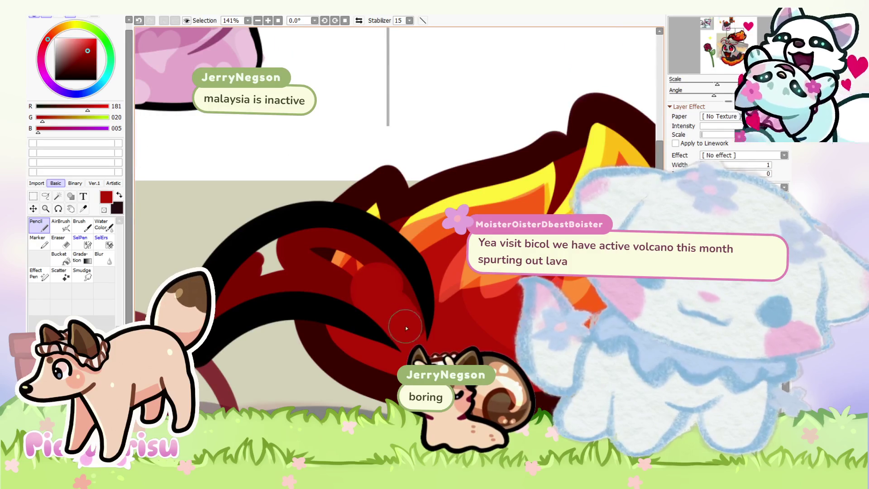
mouse_move(416, 328)
mouse_down()
mouse_move(326, 252)
mouse_move(374, 258)
mouse_move(294, 249)
mouse_move(239, 287)
mouse_up()
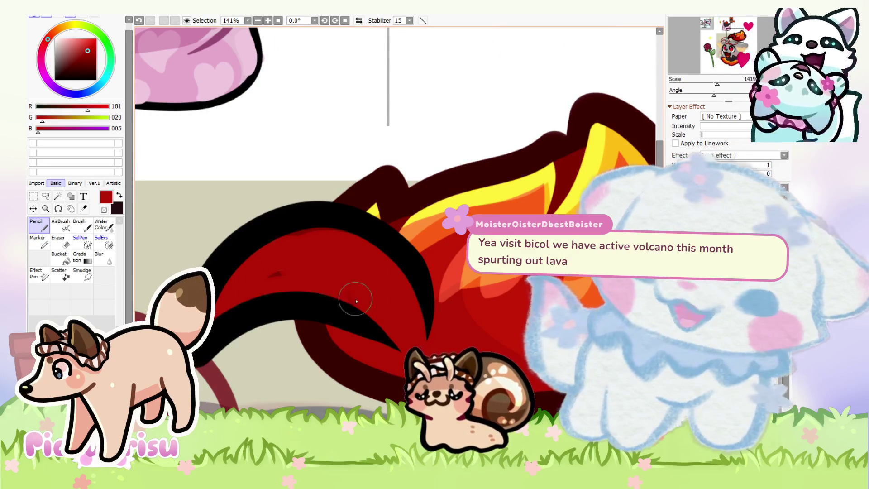
scroll(271, 272, down, 3)
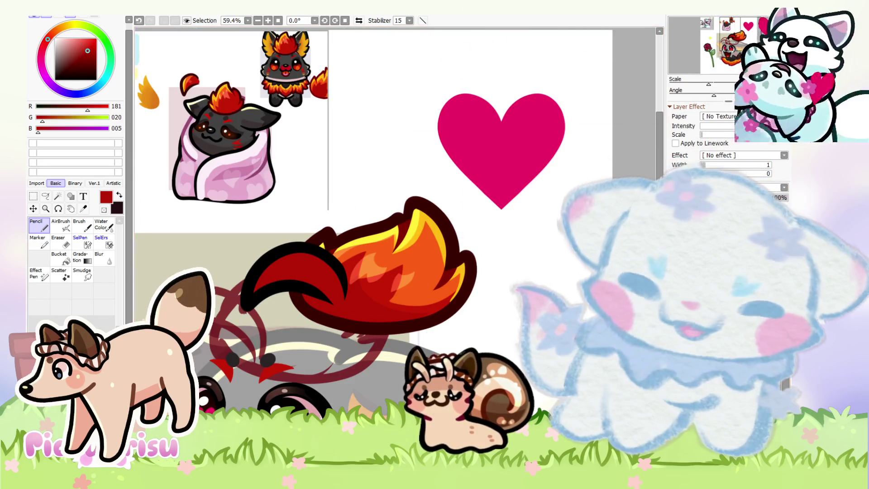
scroll(322, 161, up, 5)
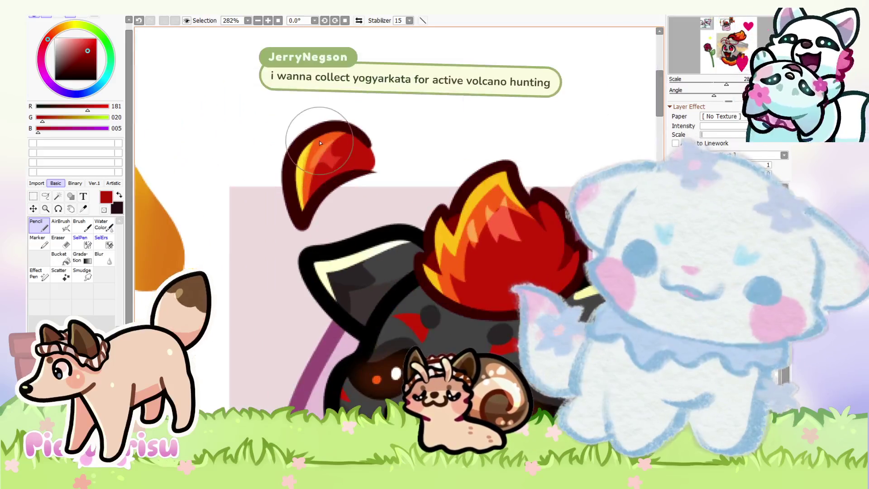
Step: Pick orange, then yellow, for bands inside the red curl, panning the view over it
alt+click(319, 140)
scroll(319, 141, down, 4)
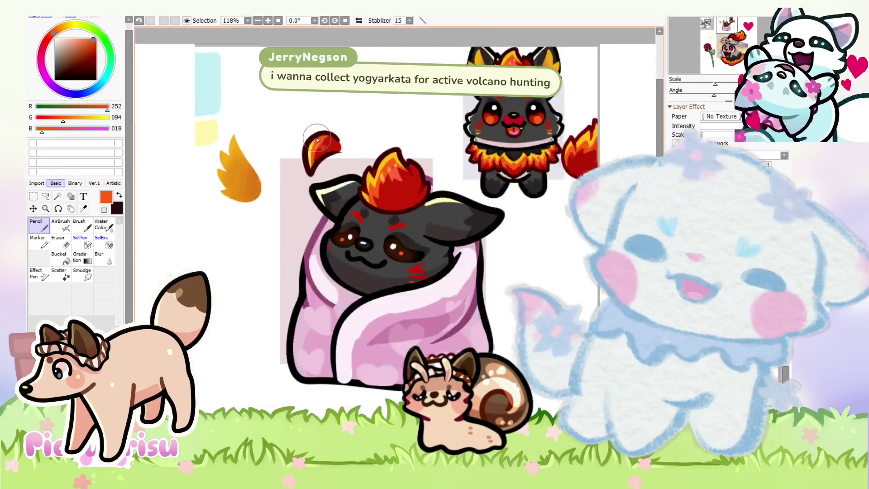
drag(357, 221, 337, 183)
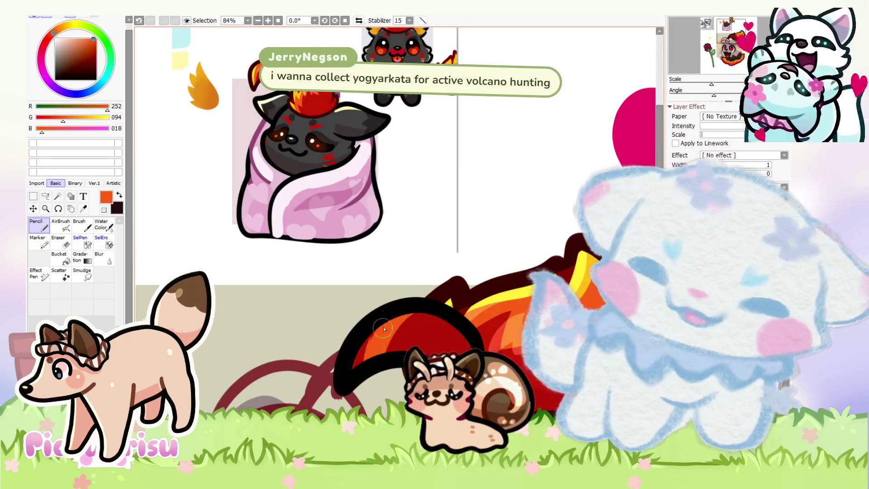
scroll(341, 254, up, 5)
scroll(341, 254, down, 5)
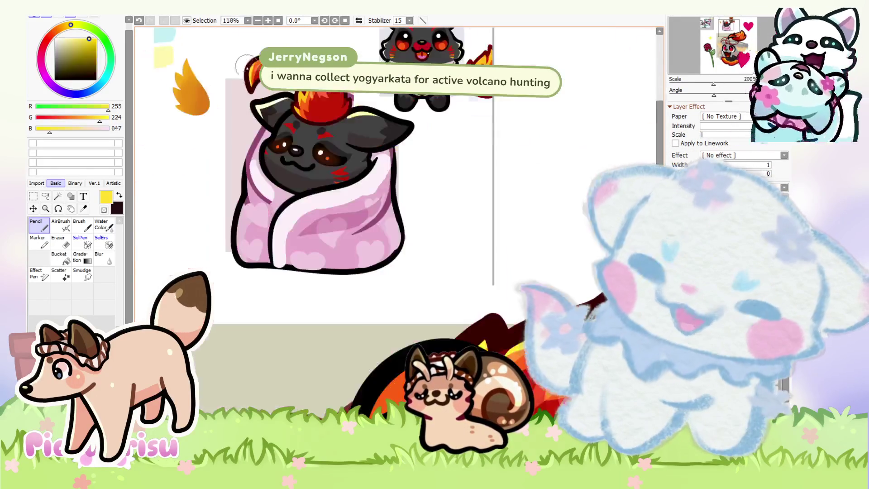
alt+click(437, 231)
scroll(358, 250, up, 1)
scroll(358, 251, down, 3)
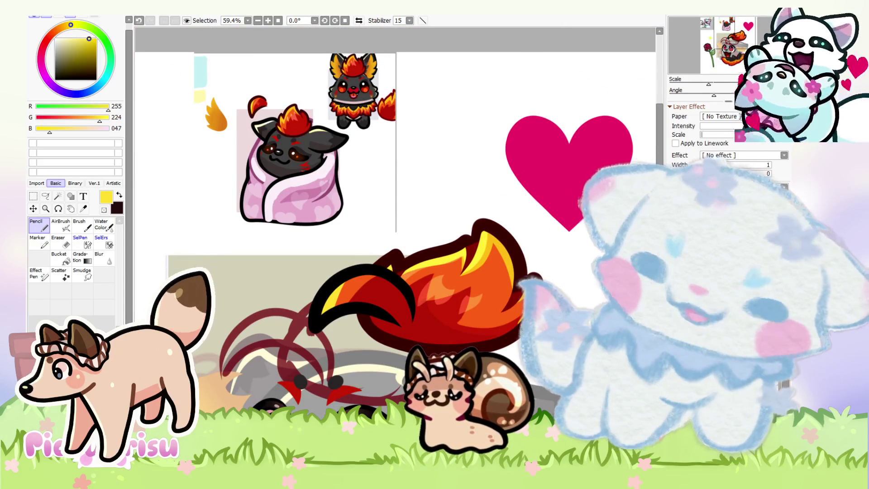
scroll(349, 265, down, 1)
scroll(375, 273, up, 5)
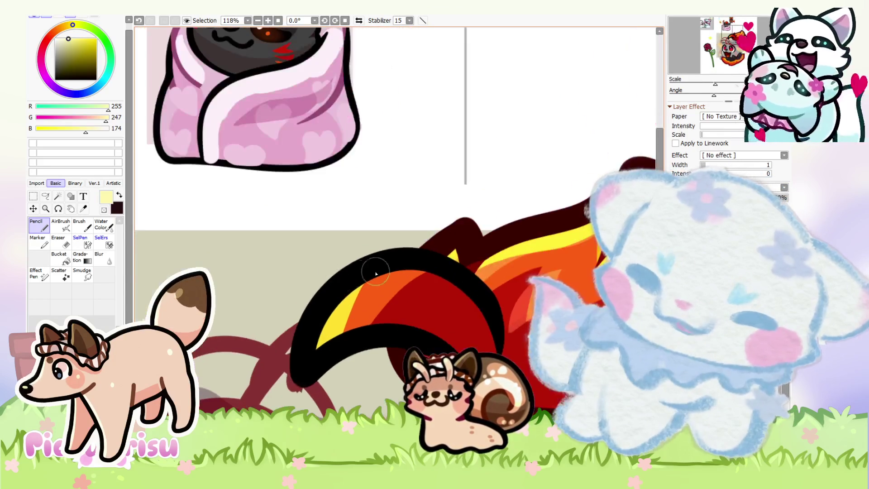
scroll(400, 344, up, 1)
Step: Paint a pale cream highlight on the red curl and erase it into a crescent
mouse_move(452, 258)
mouse_down()
mouse_move(407, 262)
mouse_move(398, 294)
mouse_move(378, 272)
mouse_up()
scroll(388, 279, down, 2)
scroll(388, 279, up, 4)
click(58, 242)
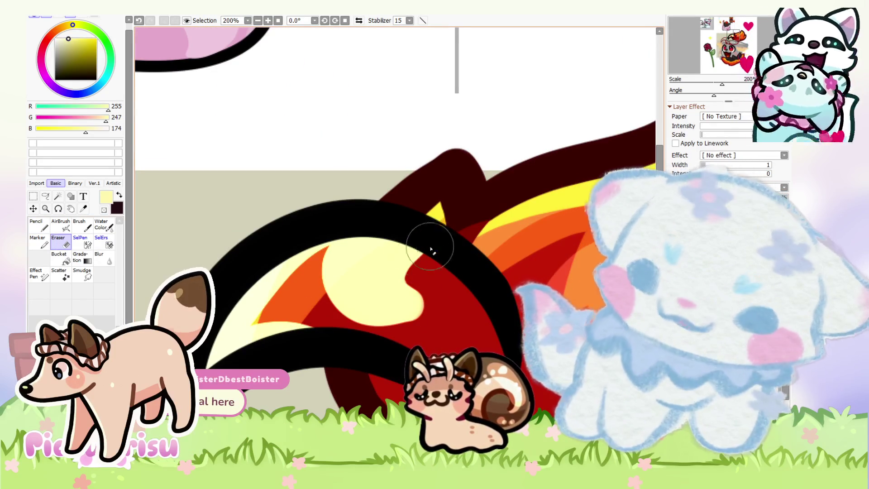
drag(426, 243, 374, 262)
scroll(375, 263, down, 1)
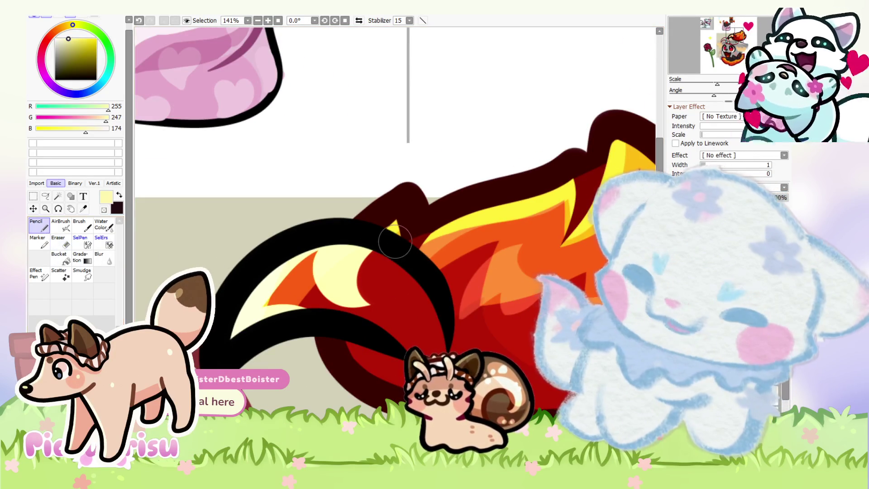
scroll(396, 242, up, 2)
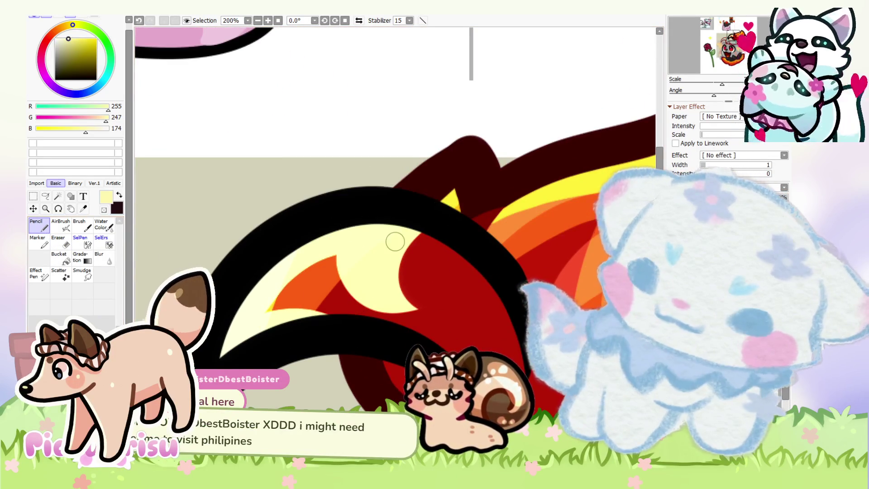
scroll(341, 256, up, 1)
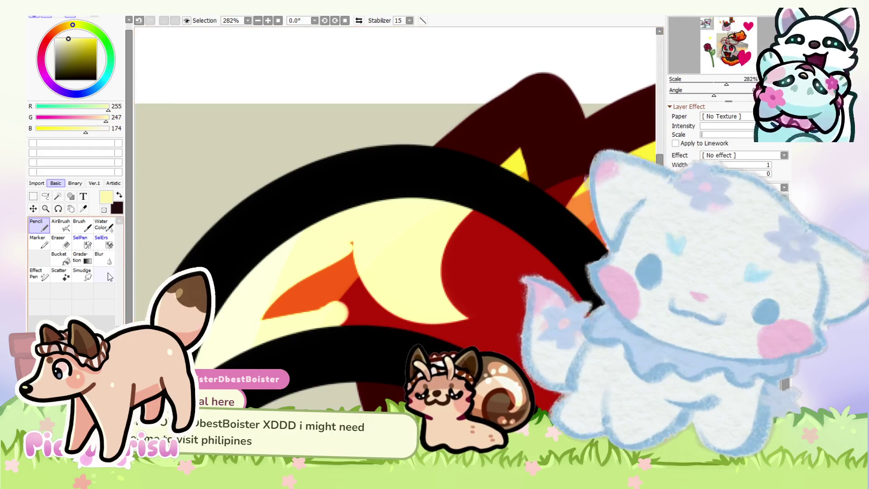
Step: Undo the last cream stroke and erase the leftover cream over the orange part
key(ctrl+z)
click(60, 242)
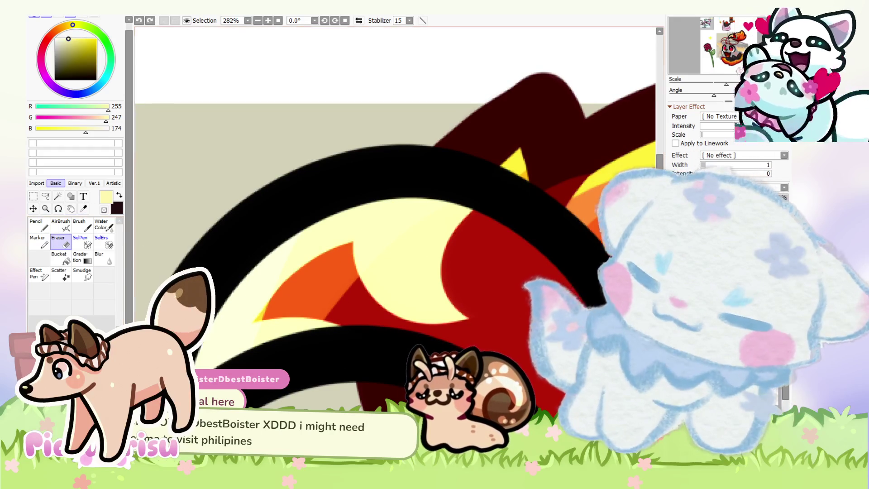
mouse_move(349, 246)
mouse_down()
mouse_move(286, 297)
mouse_move(351, 318)
mouse_up()
scroll(355, 270, down, 3)
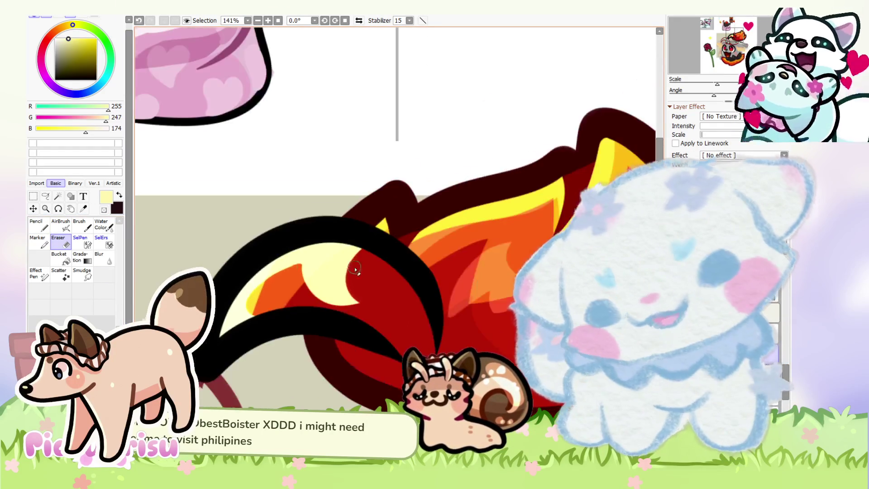
scroll(378, 242, up, 2)
scroll(355, 251, down, 10)
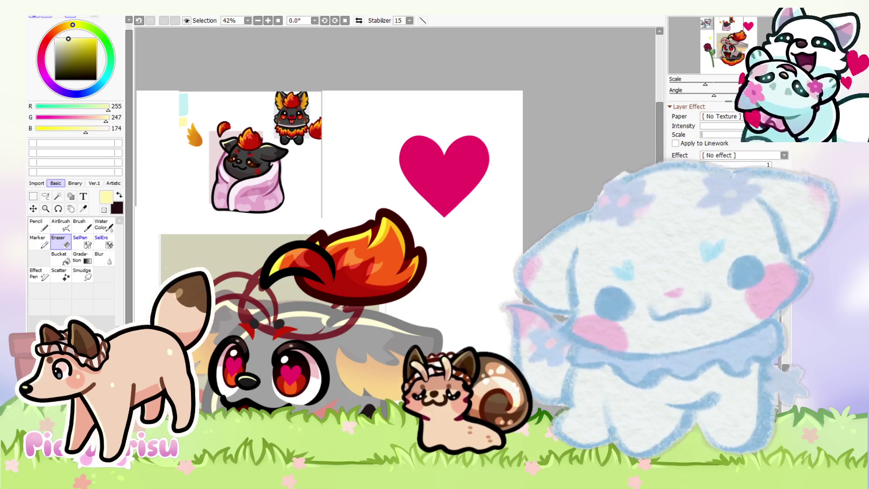
Step: Eyedrop a dark red from the flame artwork
scroll(193, 165, up, 4)
scroll(194, 164, up, 3)
scroll(181, 136, up, 3)
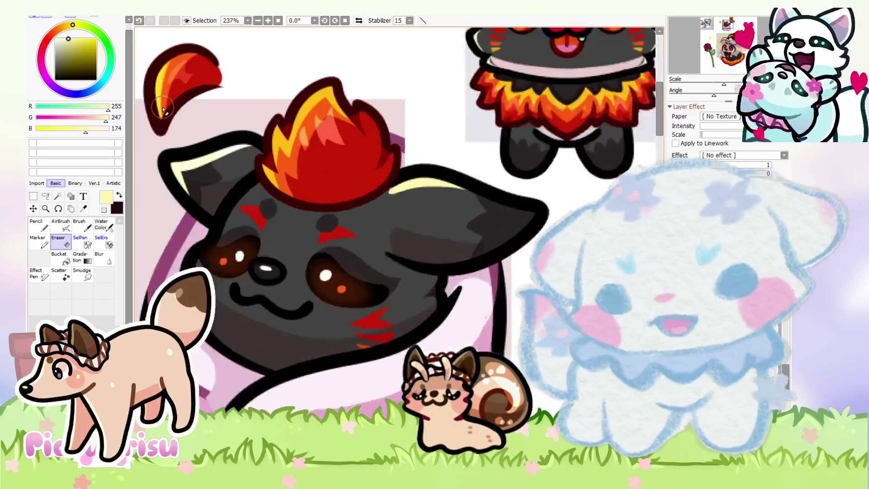
scroll(174, 107, up, 1)
alt+click(175, 107)
scroll(175, 107, down, 12)
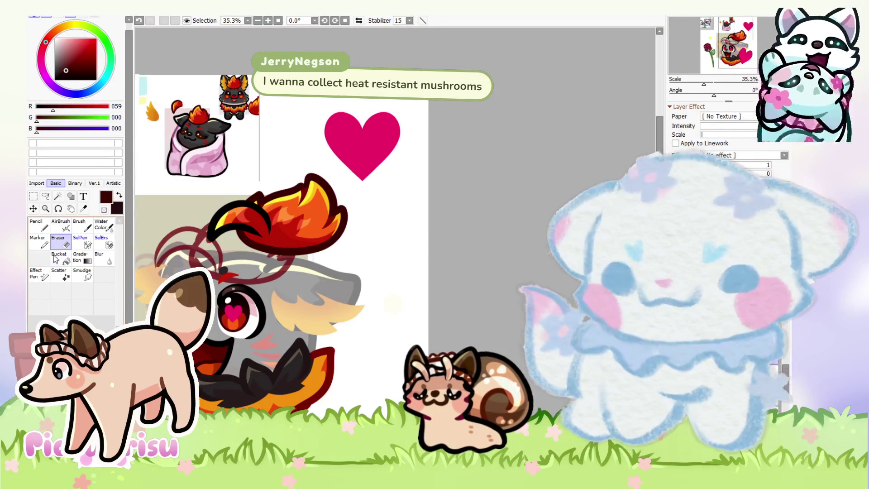
Step: Switch to the Pencil and sample the flame outline's very dark red (R43, G0, B0)
click(39, 225)
scroll(263, 207, up, 4)
scroll(263, 206, up, 1)
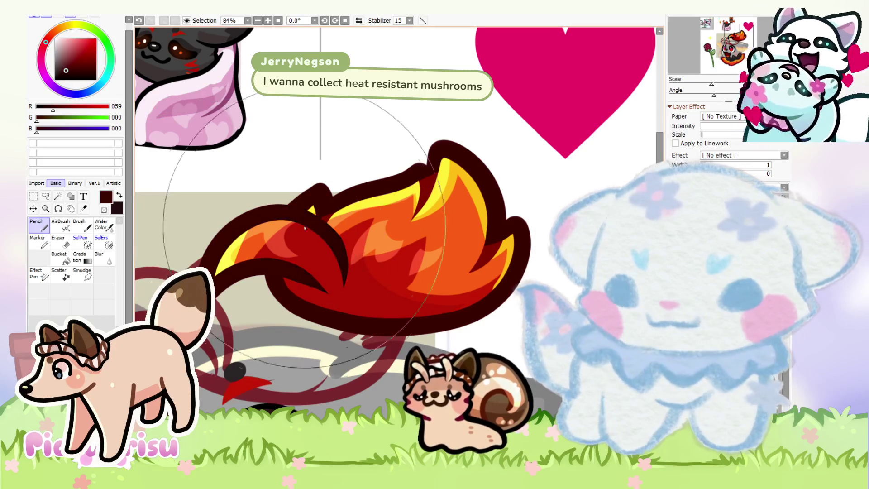
scroll(295, 219, down, 7)
scroll(399, 203, down, 2)
scroll(349, 194, up, 3)
scroll(273, 200, up, 2)
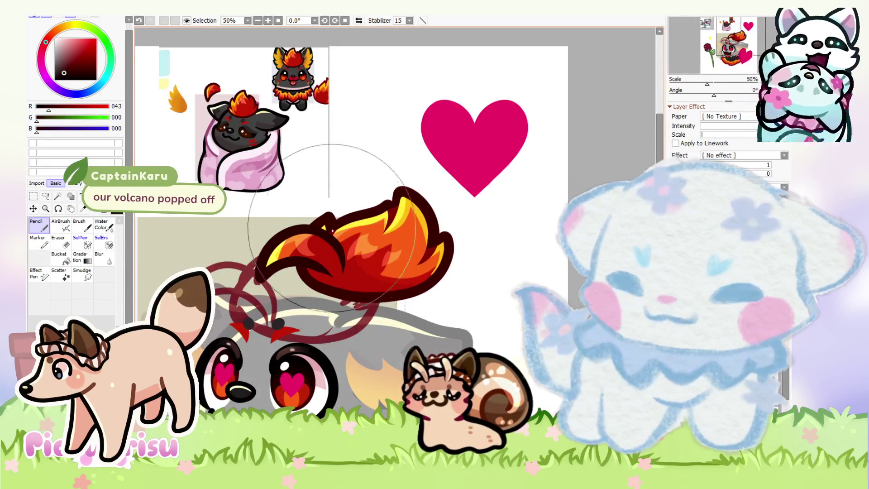
scroll(285, 270, up, 3)
alt+click(252, 329)
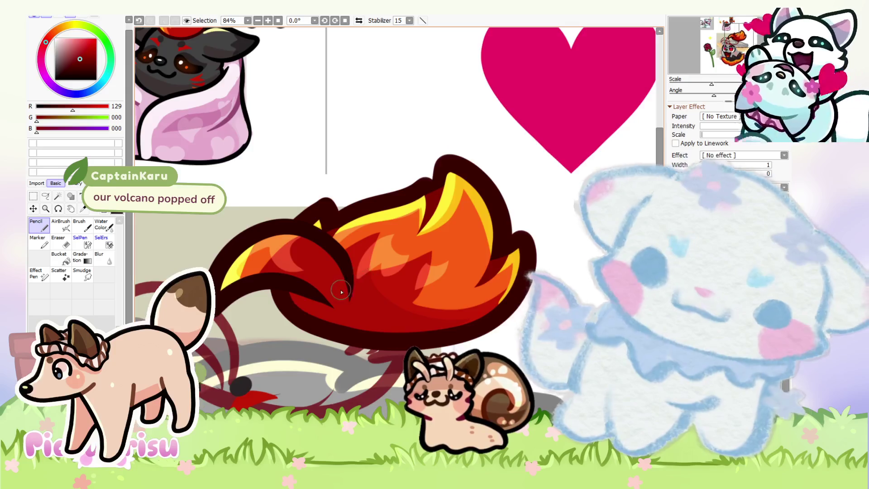
scroll(326, 290, up, 2)
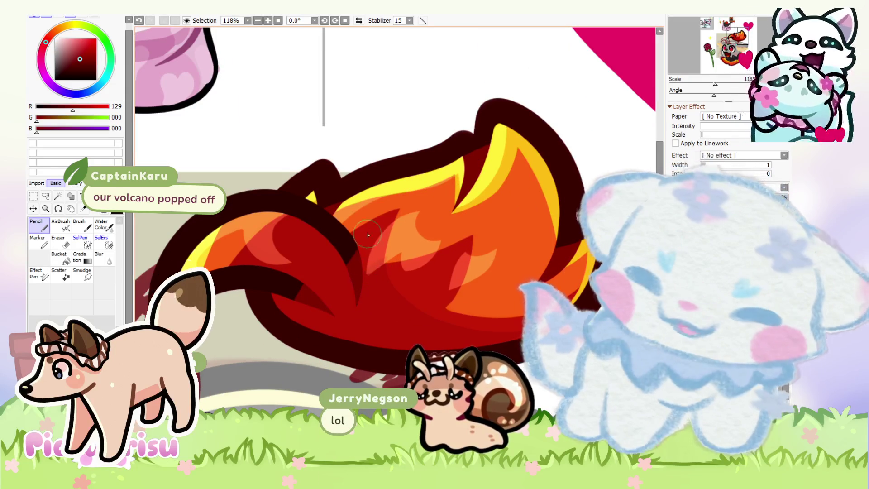
scroll(343, 270, down, 2)
alt+click(330, 233)
scroll(362, 232, up, 2)
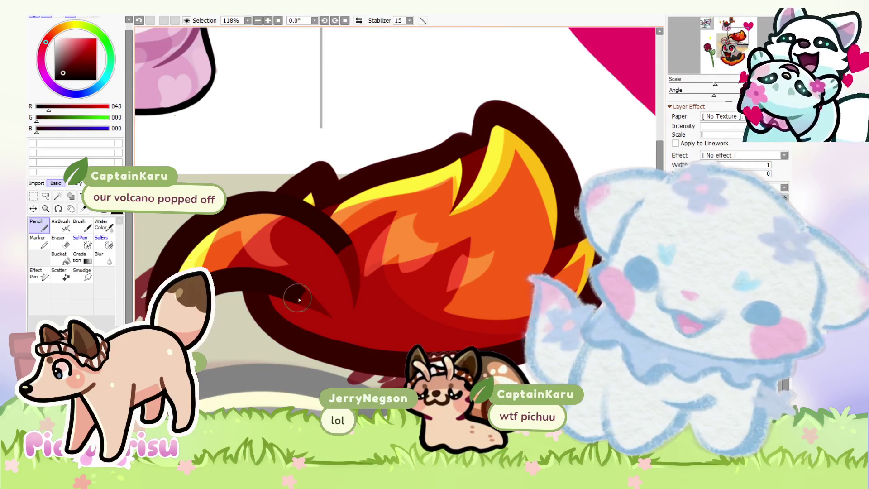
alt+click(313, 307)
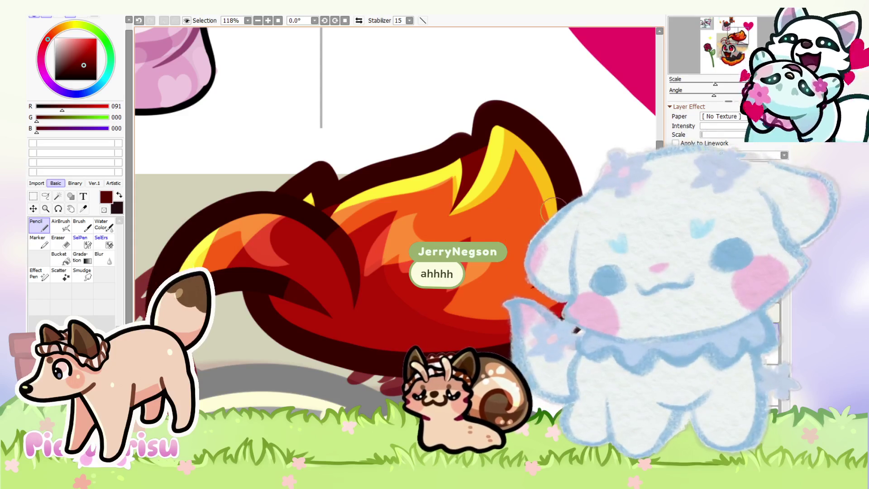
scroll(553, 207, down, 2)
scroll(553, 207, down, 1)
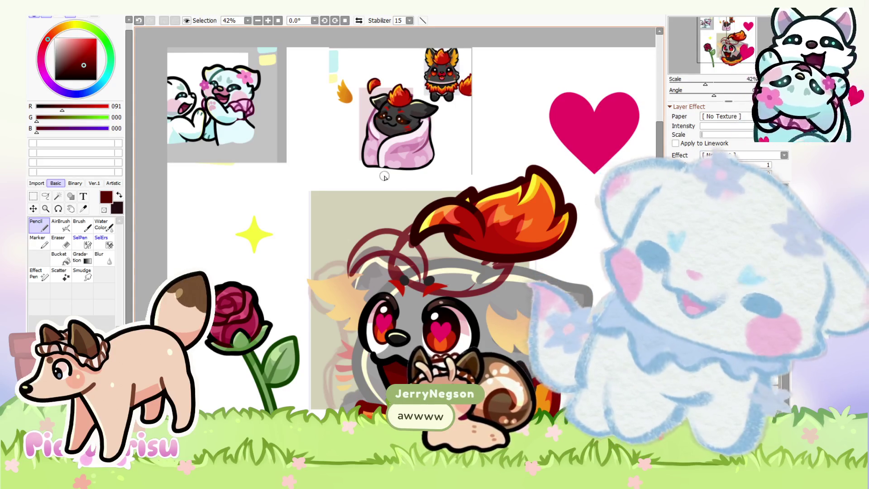
scroll(379, 265, up, 3)
scroll(379, 264, down, 4)
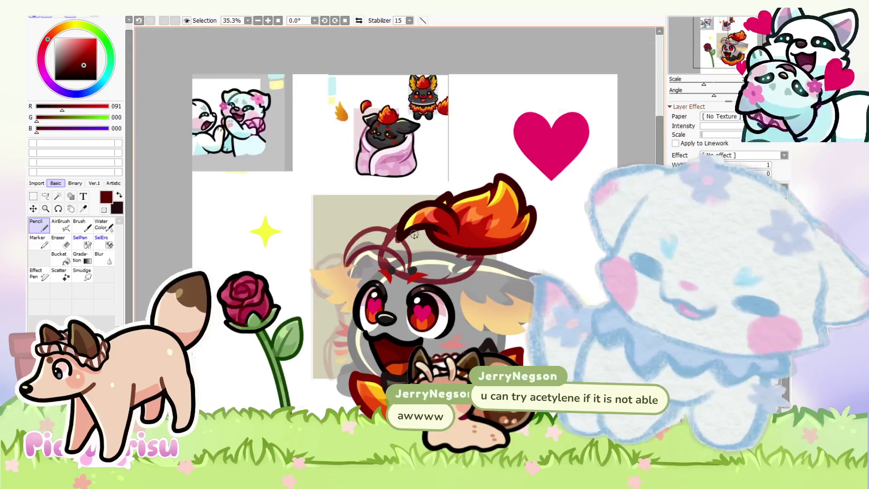
scroll(379, 265, down, 1)
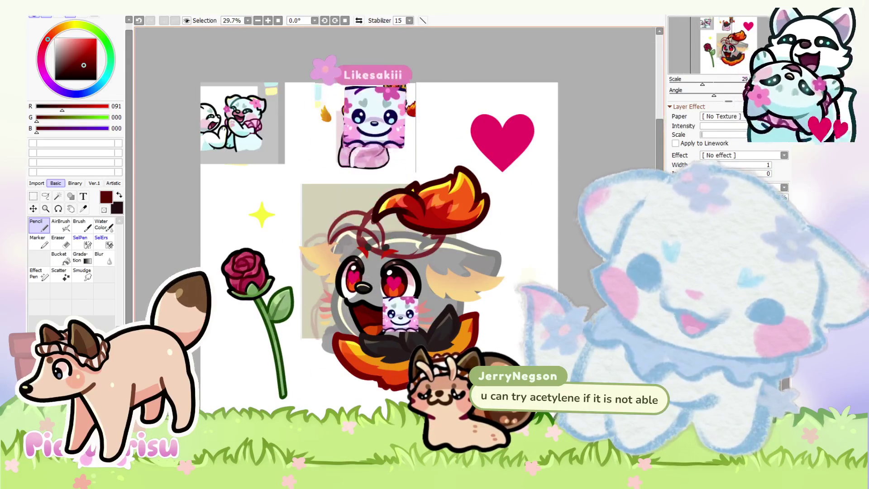
scroll(504, 221, up, 1)
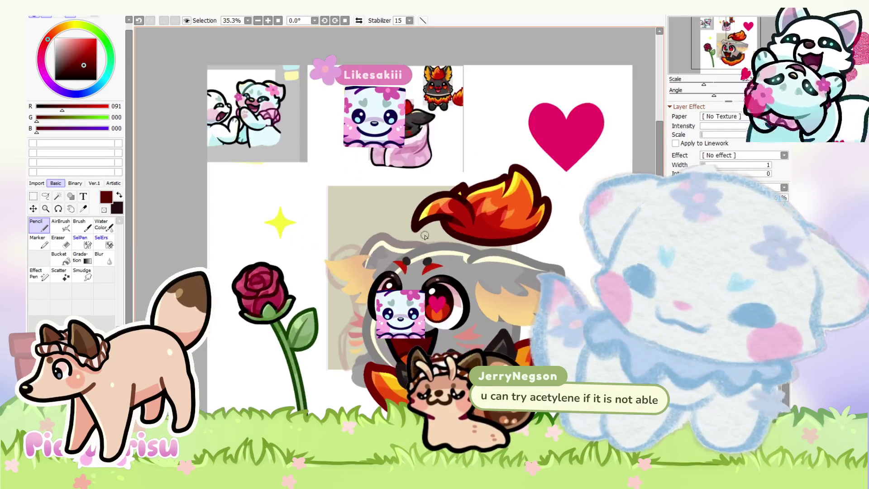
scroll(504, 220, down, 1)
scroll(504, 220, up, 1)
scroll(504, 220, up, 1)
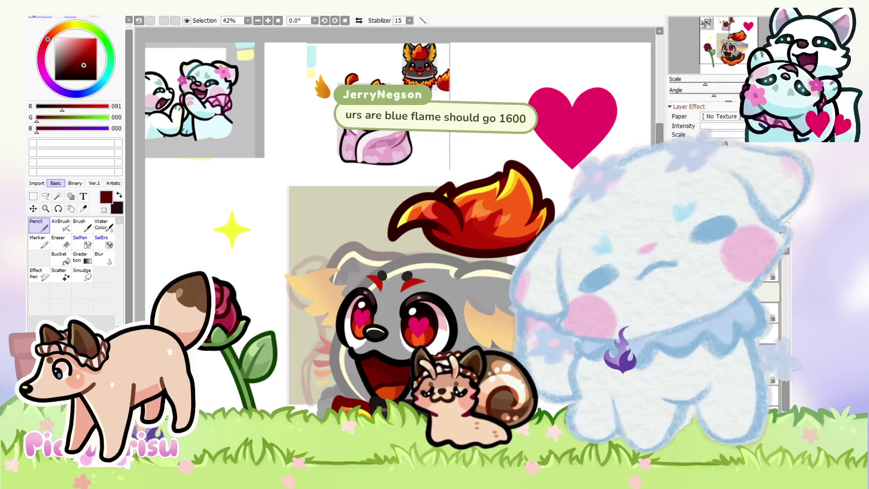
scroll(396, 227, down, 3)
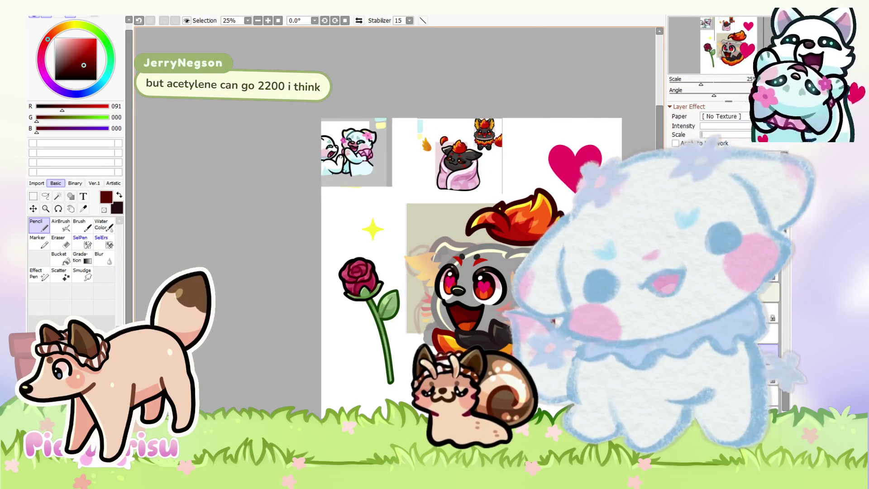
scroll(497, 231, up, 2)
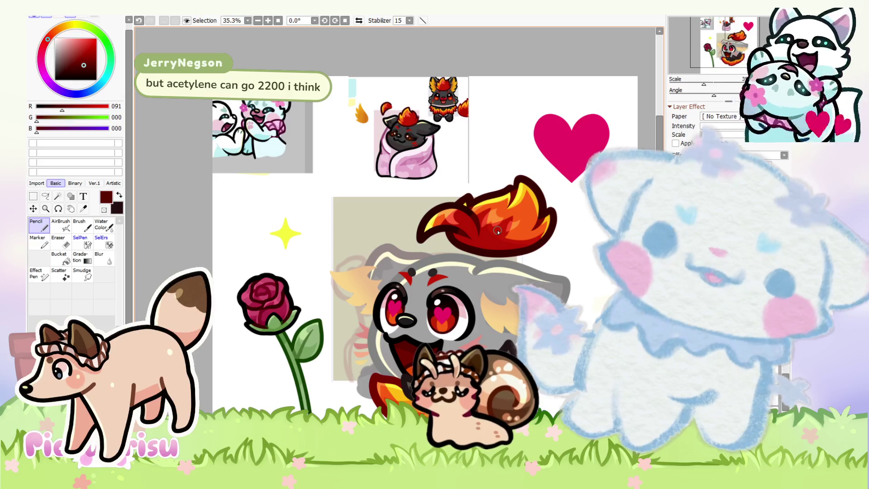
scroll(498, 232, up, 1)
scroll(497, 231, up, 1)
scroll(498, 232, up, 1)
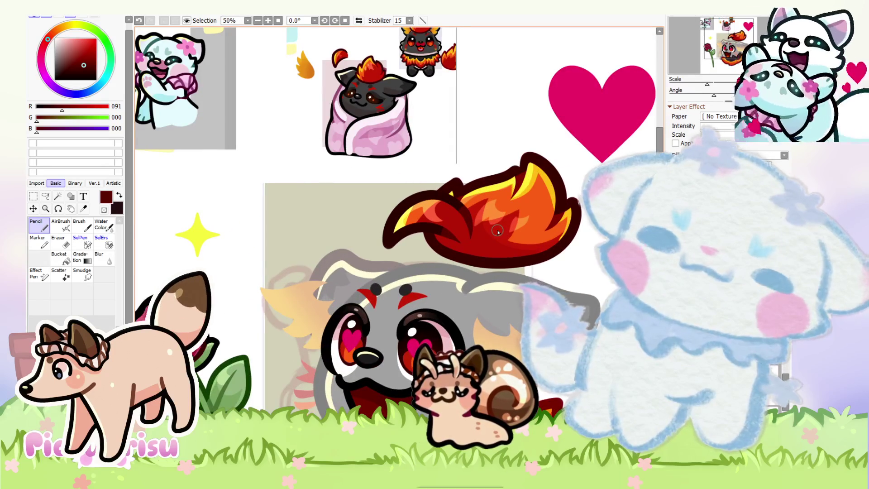
scroll(498, 232, down, 1)
scroll(497, 232, down, 1)
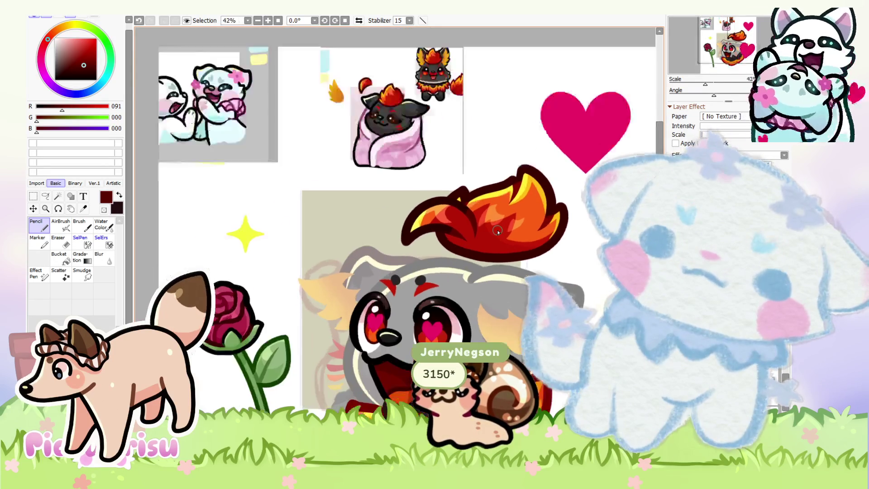
scroll(497, 232, up, 1)
scroll(507, 224, down, 1)
scroll(519, 215, up, 1)
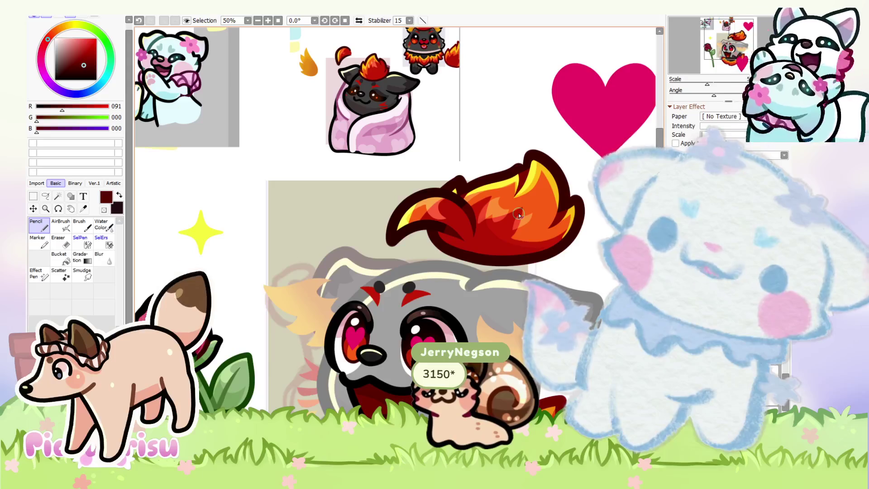
mouse_move(519, 214)
mouse_down()
mouse_move(492, 258)
mouse_move(448, 239)
mouse_up()
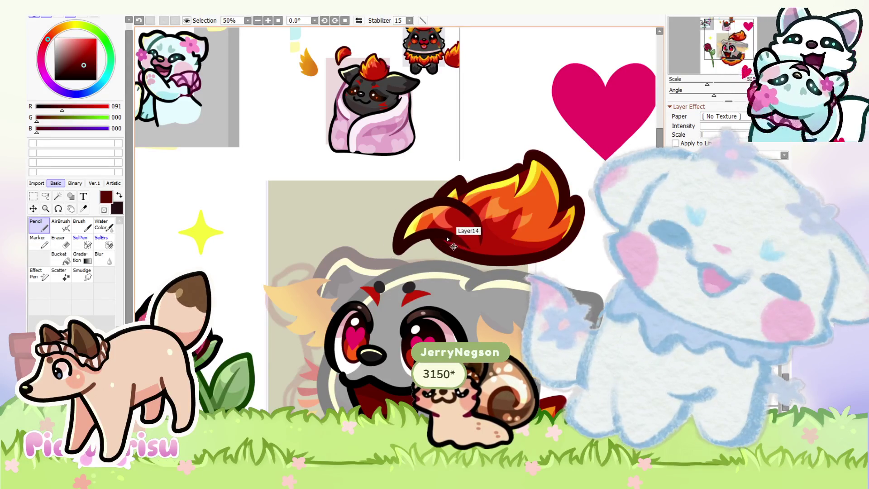
key(ctrl+z)
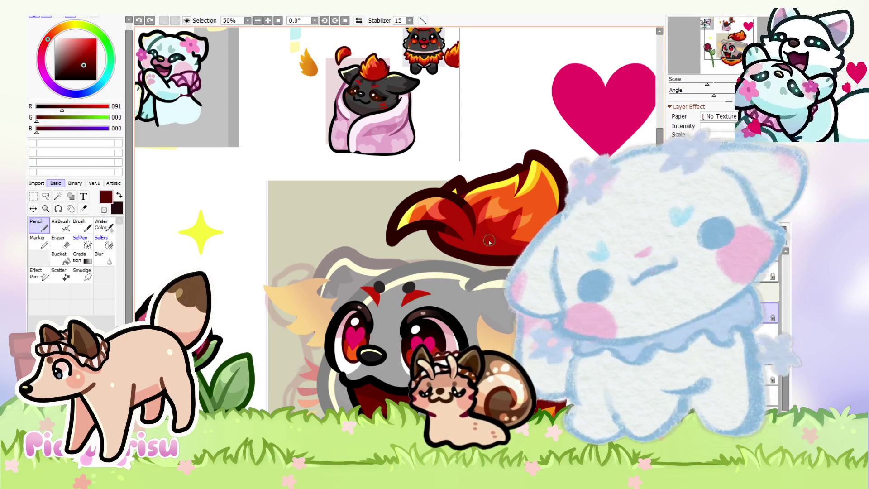
scroll(489, 241, down, 4)
scroll(579, 261, up, 2)
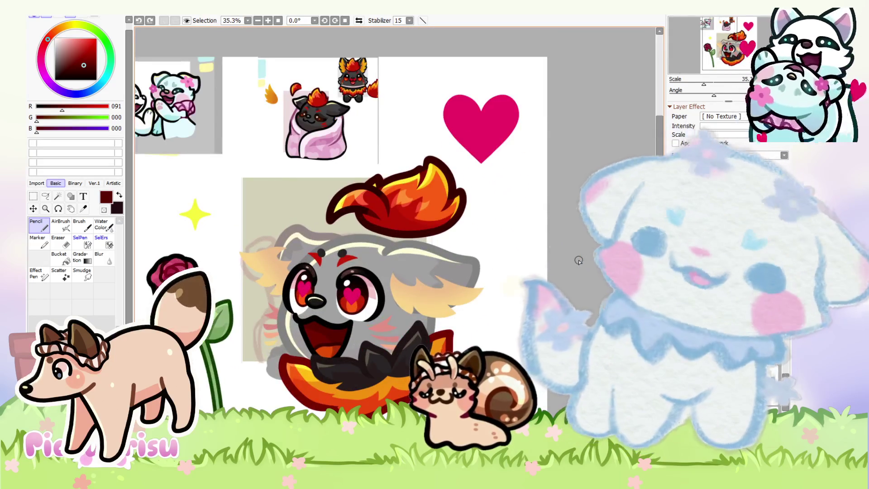
scroll(578, 261, down, 1)
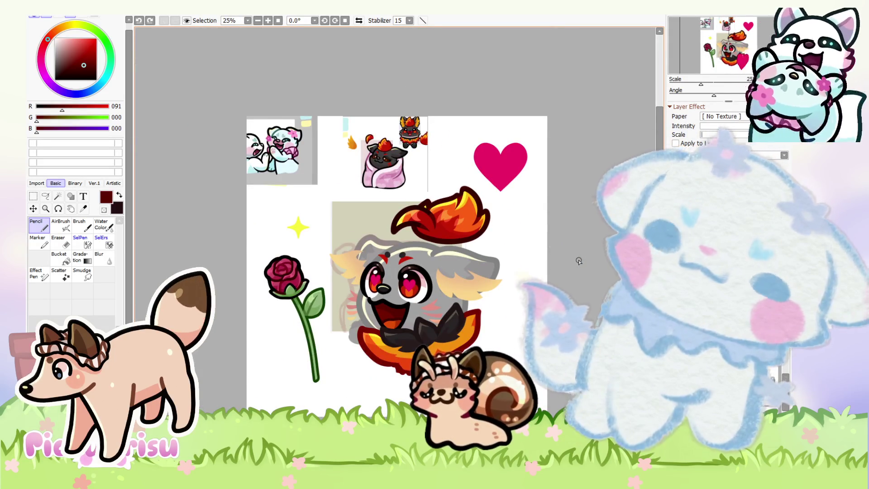
scroll(579, 260, up, 1)
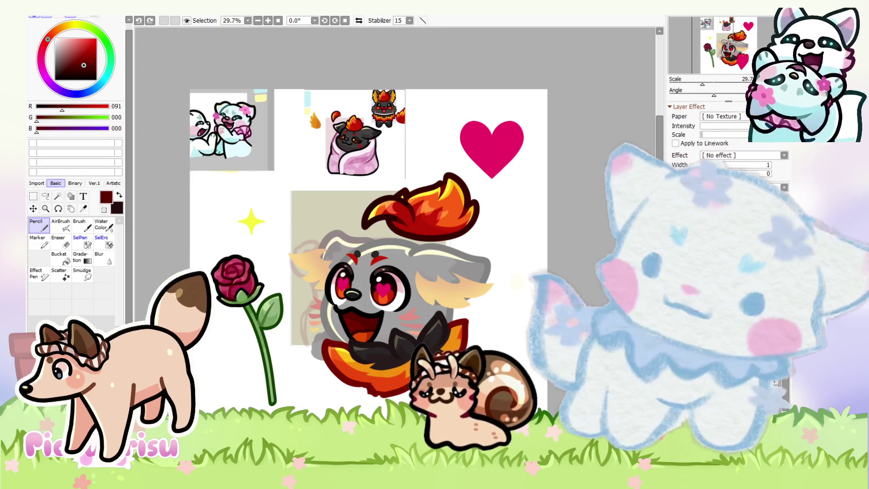
scroll(416, 335, down, 2)
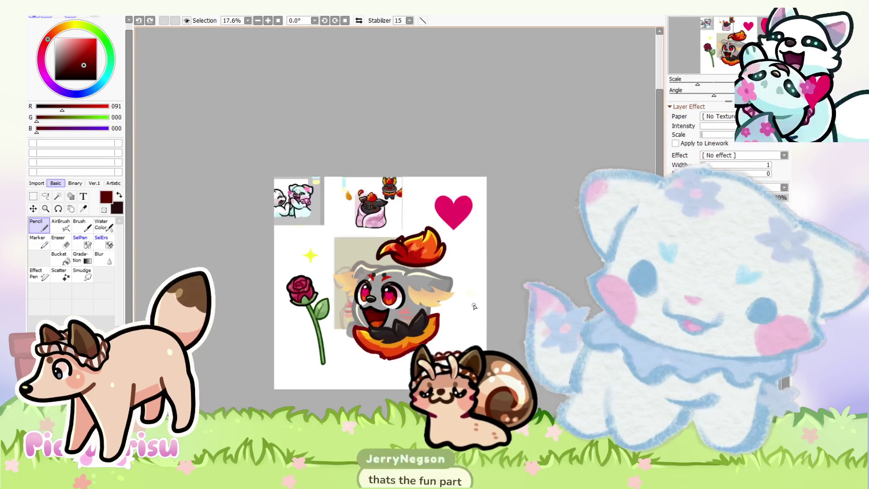
scroll(416, 336, up, 1)
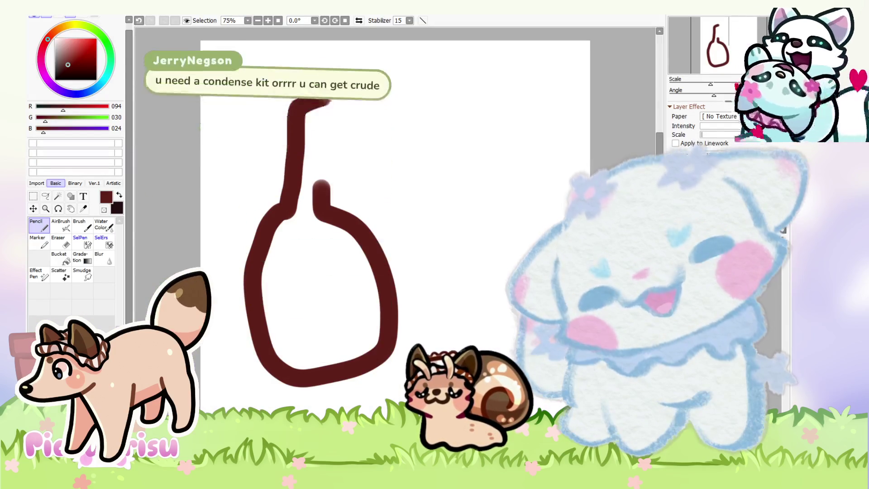
Step: Draw a dark-brown neck stroke on the bottle's right side
drag(327, 125, 330, 222)
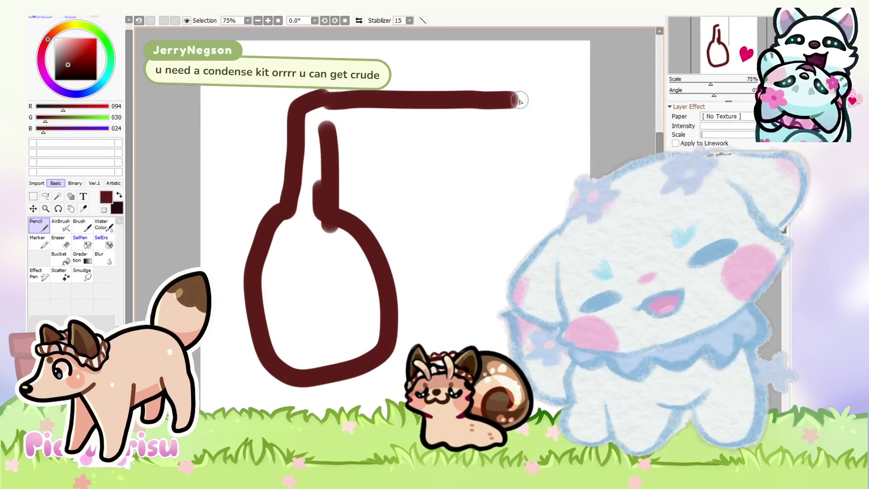
Step: Add a long doubled line with a small end hook to the bottle doodle, then erase the doodle
drag(323, 98, 304, 133)
drag(524, 138, 541, 160)
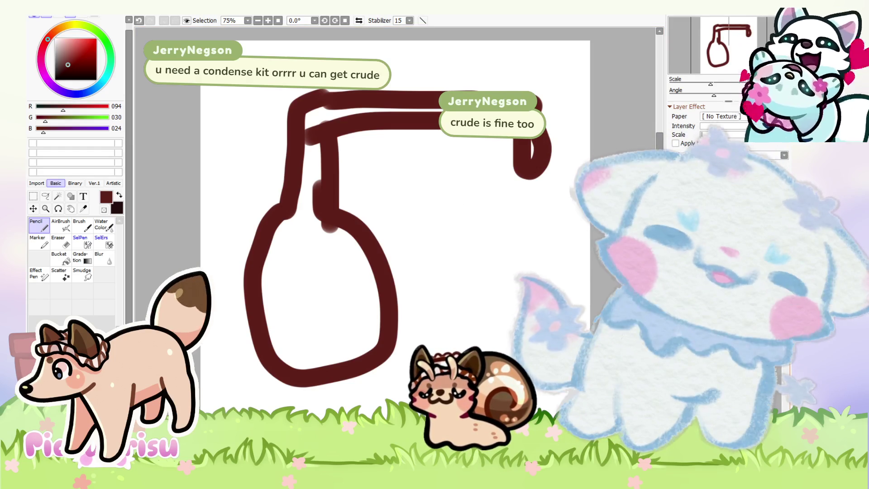
key(Delete)
scroll(333, 168, down, 1)
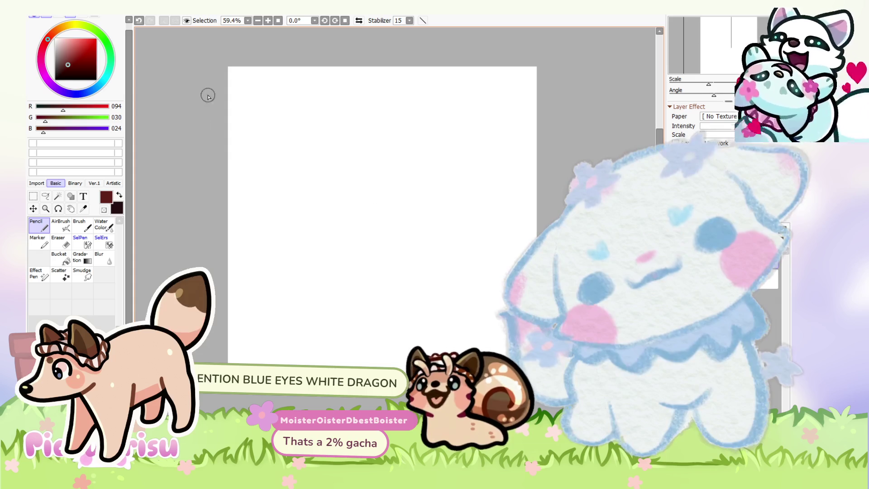
Step: Switch the drawing colour to near-black (R7, G0, B0)
click(57, 79)
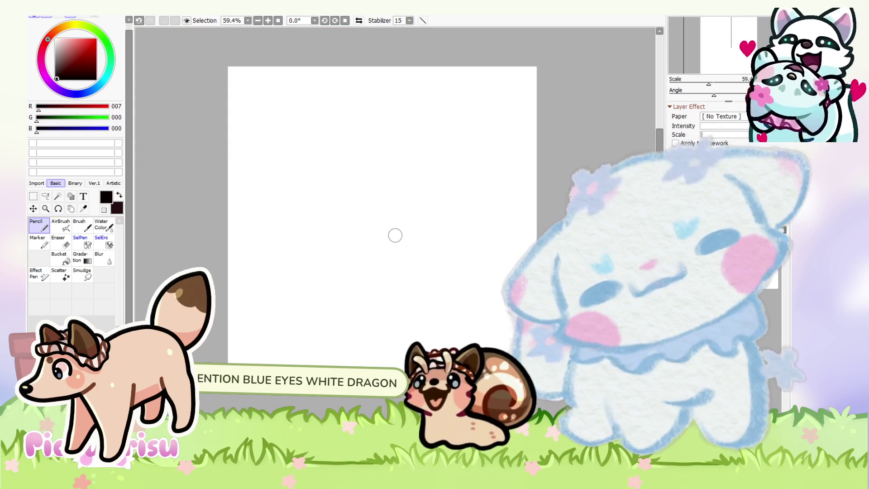
Step: Pick a dark reddish-brown drawing colour (R79, G27, B22) from the colour wheel square
scroll(394, 234, down, 2)
scroll(439, 164, up, 2)
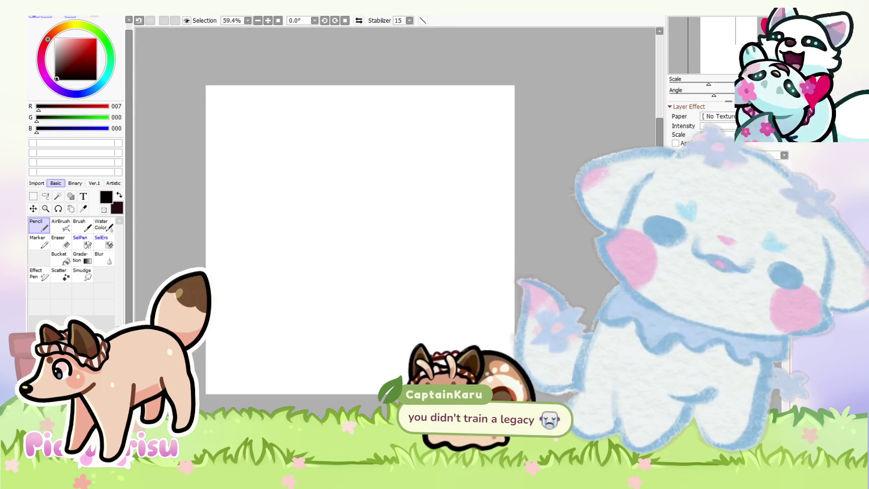
click(65, 67)
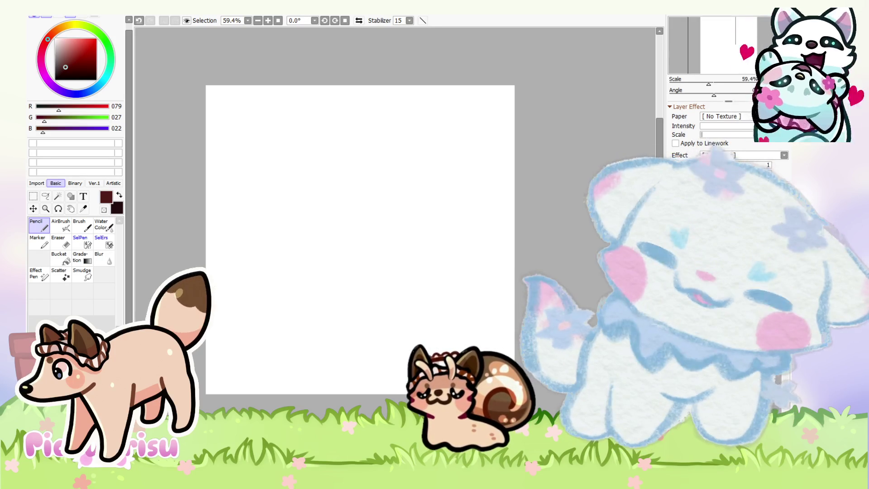
scroll(457, 308, down, 1)
scroll(458, 308, down, 2)
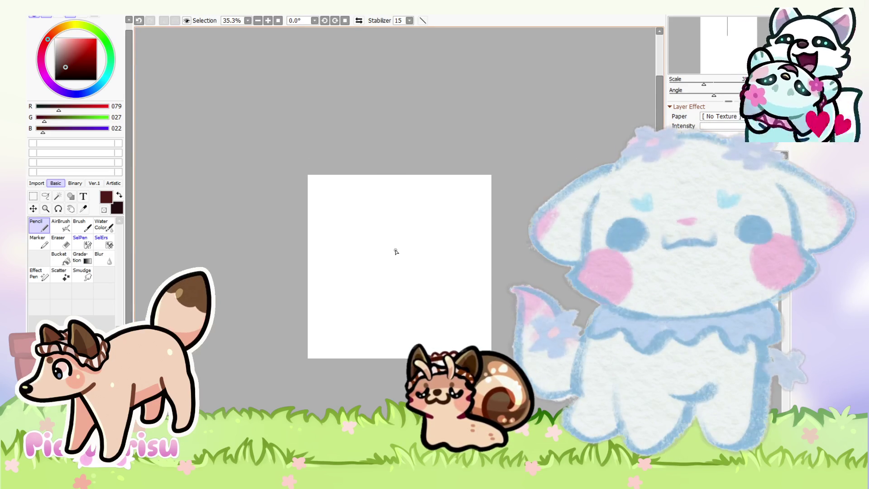
scroll(395, 252, up, 1)
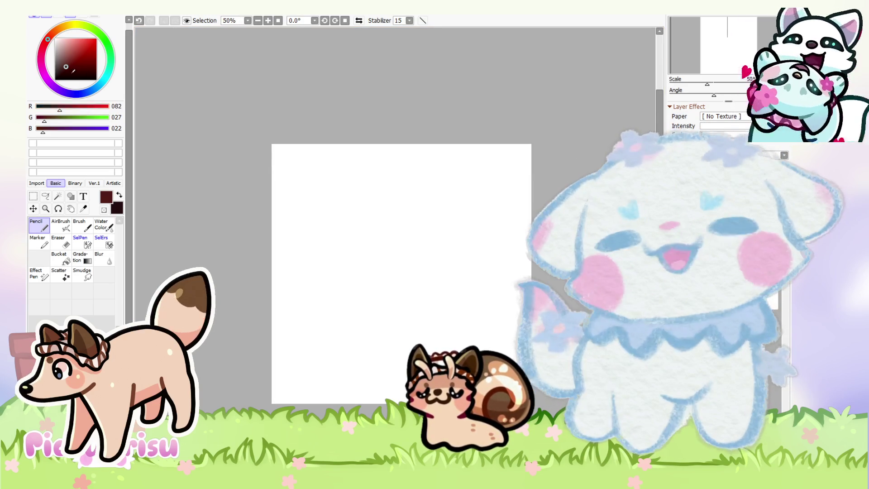
scroll(363, 212, down, 1)
scroll(363, 213, up, 1)
Step: Sketch a rounded bean-shaped head outline, then clear it to start over
drag(364, 207, 320, 228)
drag(353, 172, 397, 244)
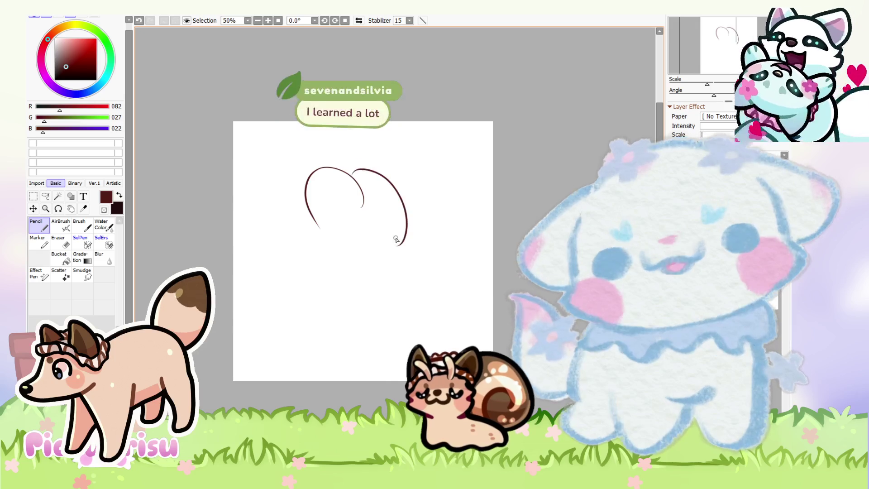
mouse_move(364, 206)
mouse_down()
mouse_move(320, 224)
mouse_move(332, 292)
mouse_move(405, 240)
mouse_up()
drag(332, 259, 373, 292)
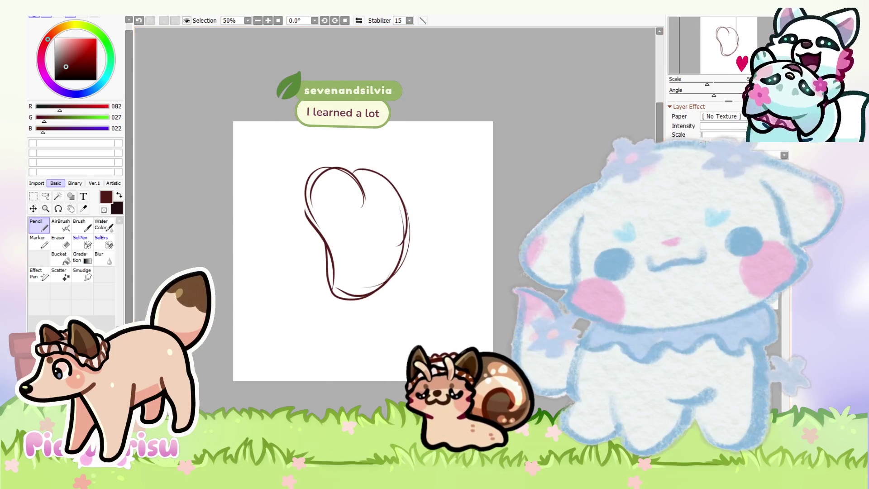
key(Delete)
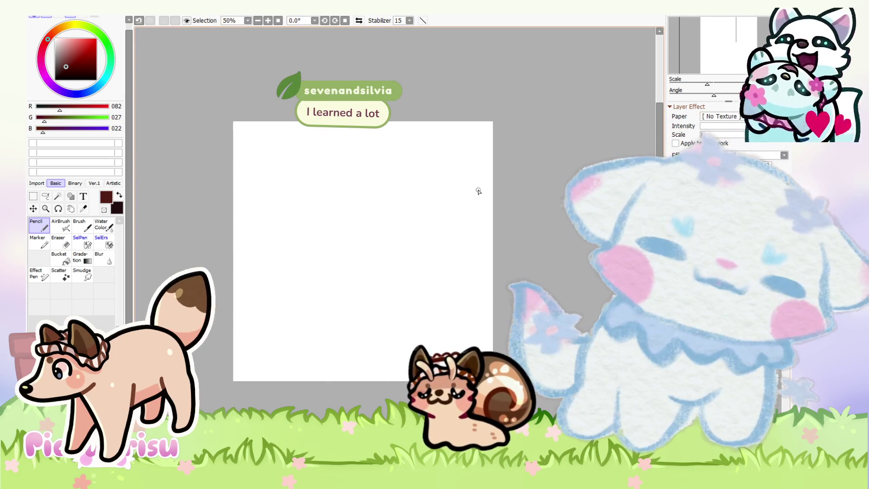
scroll(477, 191, up, 1)
Step: Draw a head circle with a left snout, ears, cheek fluff and chin strokes
mouse_move(297, 167)
mouse_down()
mouse_move(291, 239)
mouse_move(268, 216)
mouse_up()
mouse_move(272, 186)
mouse_down()
mouse_move(233, 209)
mouse_move(288, 257)
mouse_up()
scroll(274, 204, up, 1)
mouse_move(281, 194)
mouse_down()
mouse_move(268, 227)
mouse_move(292, 229)
mouse_up()
scroll(315, 213, down, 1)
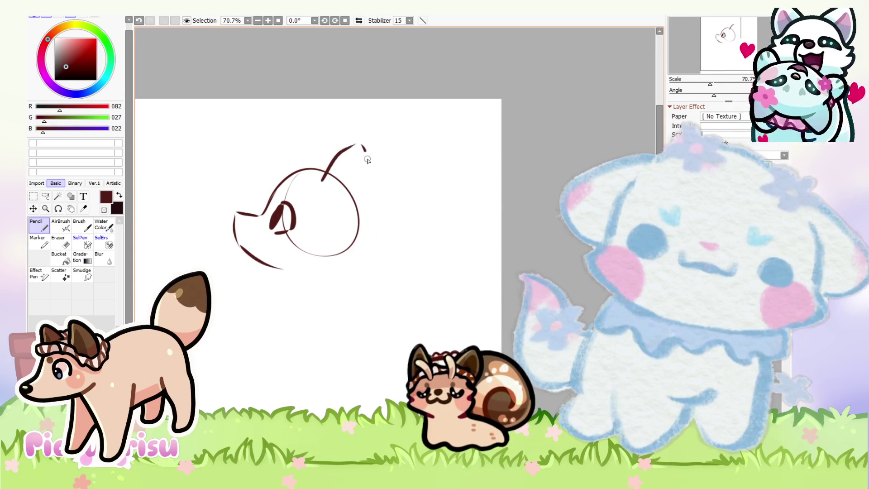
drag(323, 125, 293, 172)
drag(378, 237, 344, 270)
mouse_move(339, 235)
mouse_down()
mouse_move(316, 270)
mouse_move(274, 283)
mouse_up()
scroll(321, 256, down, 1)
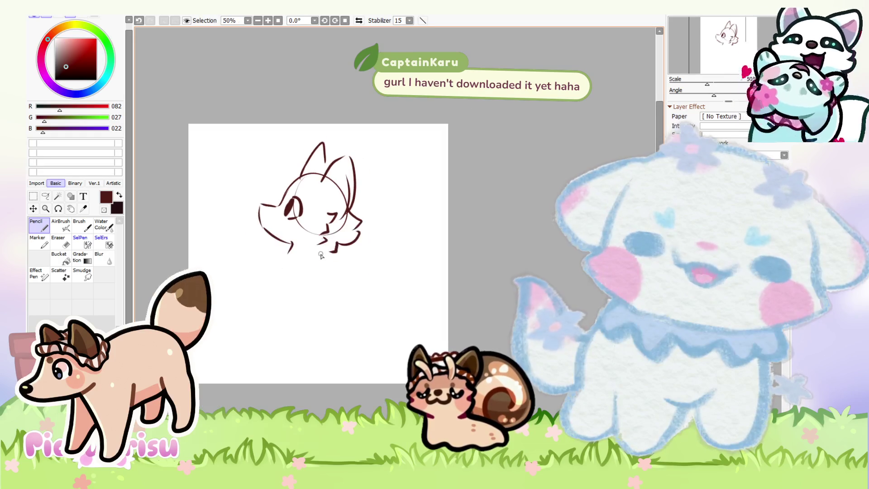
Step: Add a chin curve and a zigzag-furred left body side, then clear the whole sketch
drag(327, 254, 330, 268)
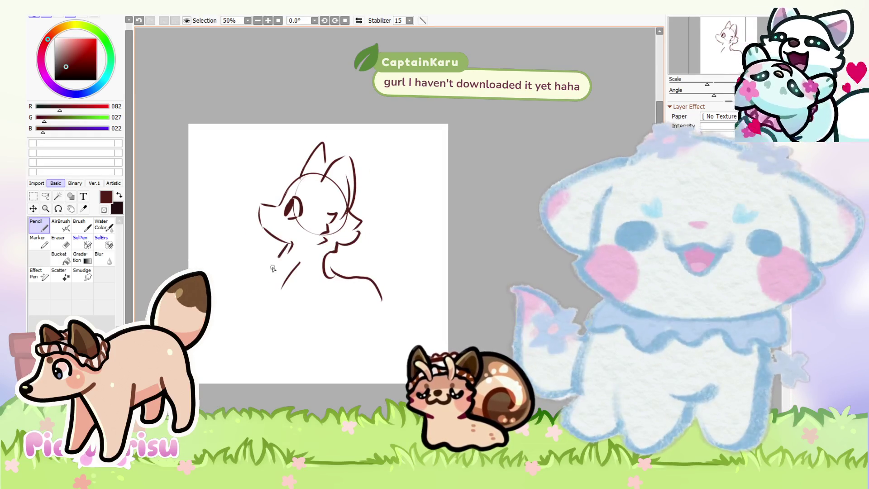
drag(292, 244, 265, 313)
drag(300, 263, 281, 290)
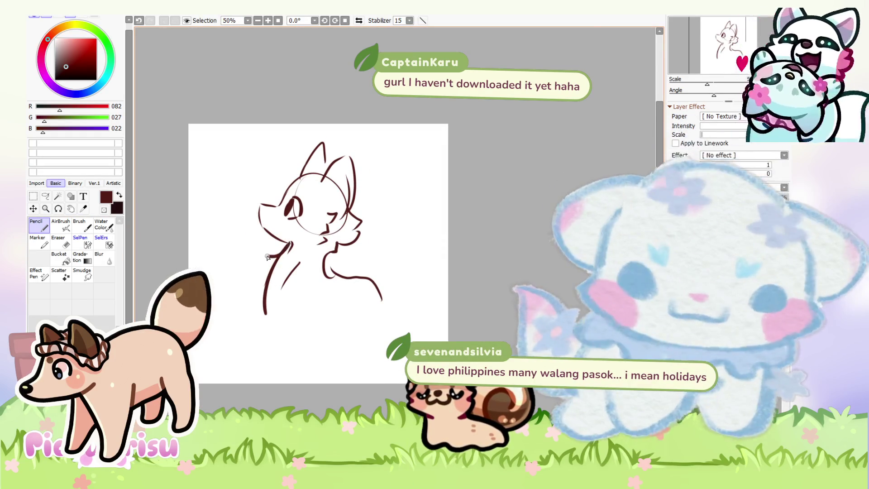
drag(292, 243, 265, 312)
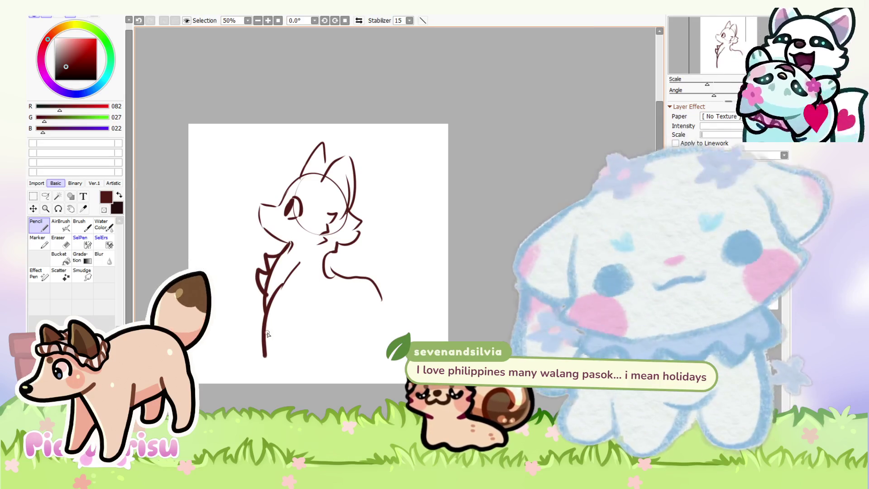
key(Delete)
Step: Draw a new head circle with pointed ears, cheek tufts, a neck line and solid dark eyes
mouse_move(301, 172)
mouse_down()
mouse_move(333, 223)
mouse_move(339, 195)
mouse_move(308, 193)
mouse_move(283, 154)
mouse_move(265, 185)
mouse_up()
drag(265, 189, 267, 225)
mouse_move(348, 194)
mouse_down()
mouse_move(346, 226)
mouse_move(285, 252)
mouse_up()
drag(337, 236, 337, 268)
drag(319, 209, 322, 221)
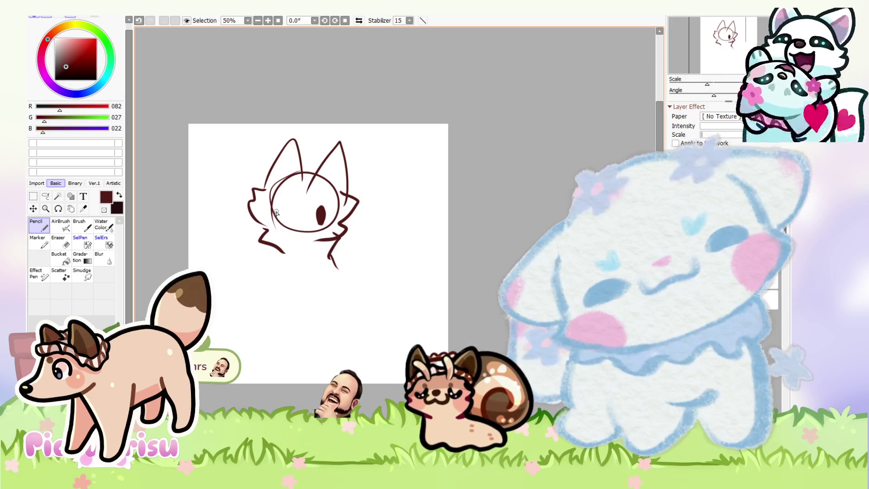
mouse_move(268, 203)
mouse_down()
mouse_move(290, 215)
mouse_move(296, 252)
mouse_move(313, 248)
mouse_up()
Step: Add a dark stroke under the chin and a zigzag tail beside the body
alt+click(303, 250)
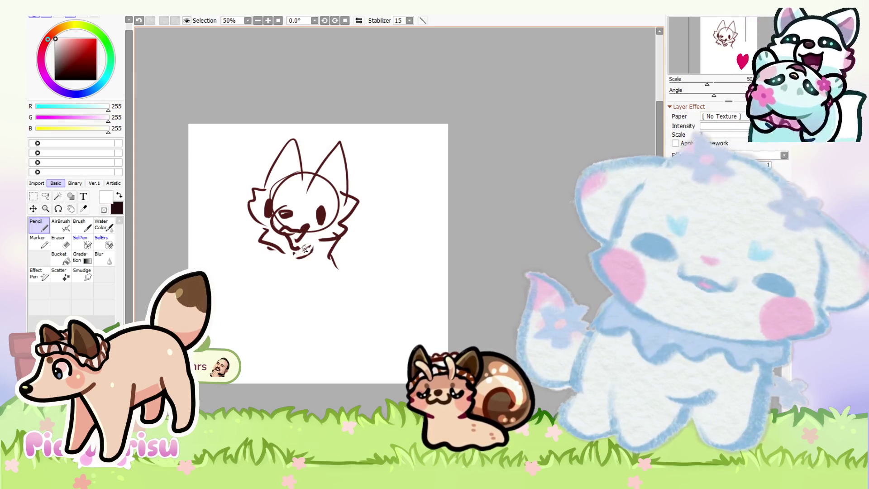
scroll(288, 251, up, 1)
alt+click(290, 254)
drag(285, 256, 310, 254)
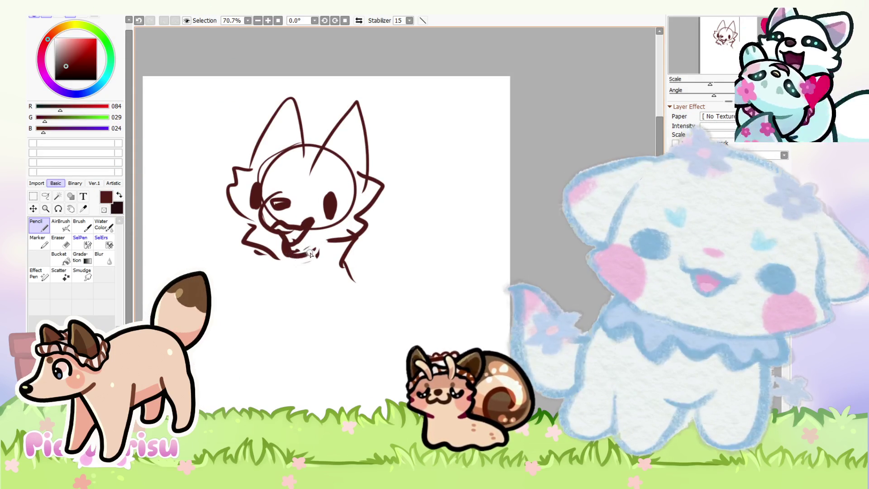
scroll(293, 266, down, 2)
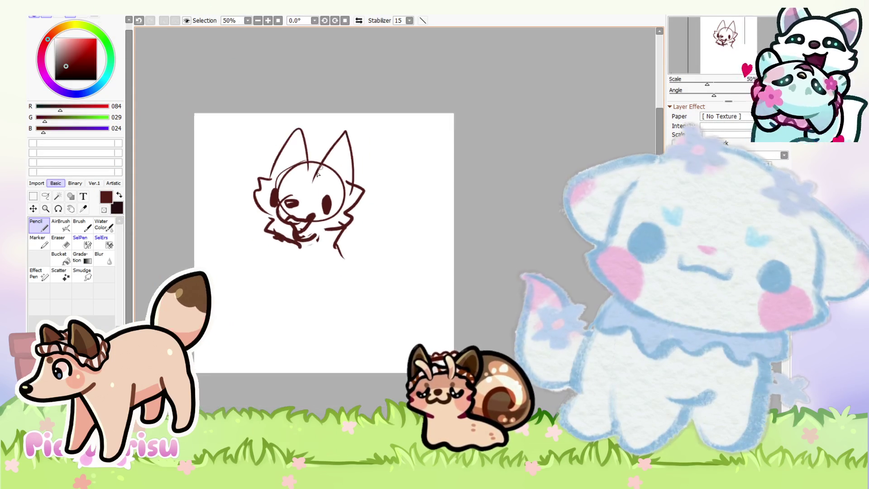
scroll(345, 212, up, 1)
drag(371, 236, 347, 297)
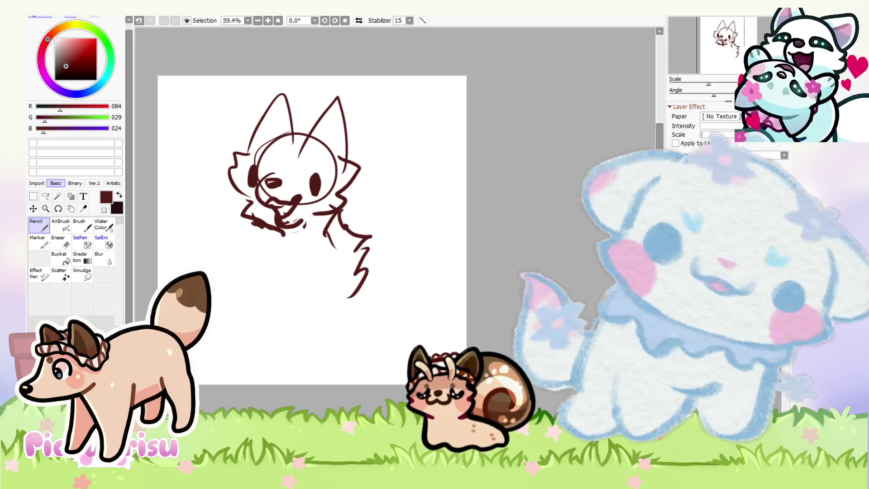
scroll(411, 280, down, 2)
Step: Paste the 3D creature game screenshot over the fox sketch and confirm its placement
key(ctrl+Tab)
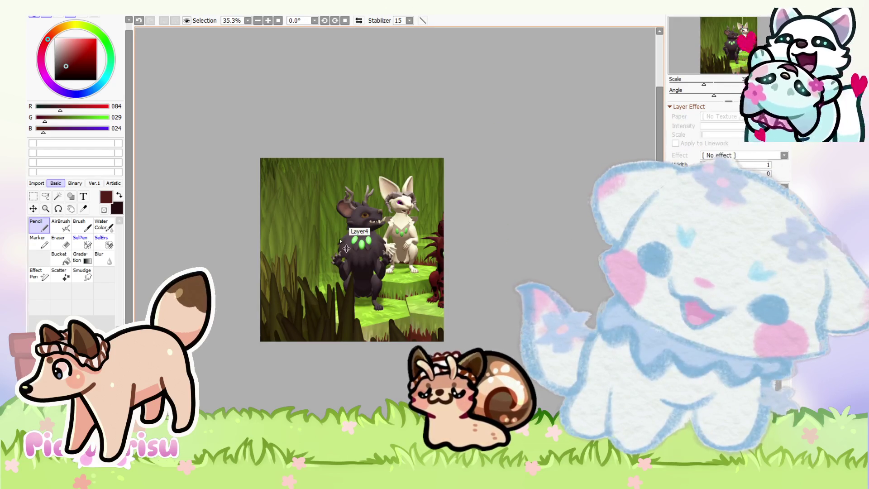
key(ctrl+t)
key(Return)
scroll(385, 271, up, 3)
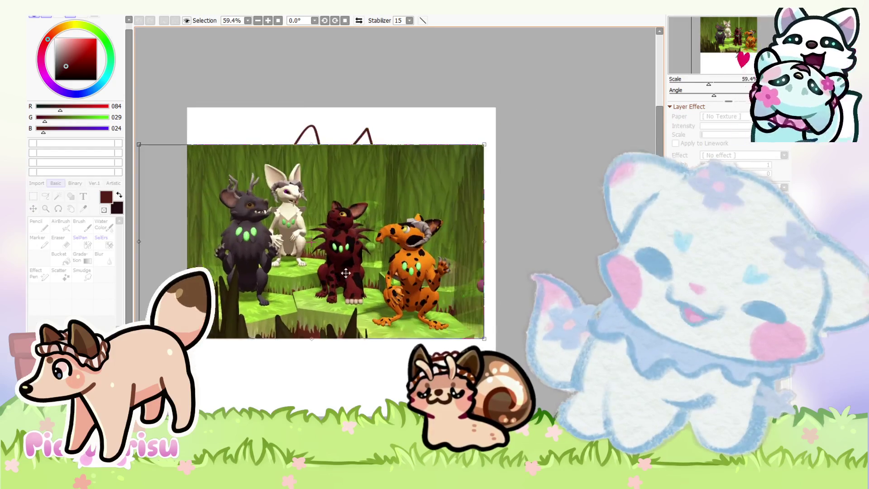
scroll(403, 258, up, 1)
scroll(409, 252, up, 1)
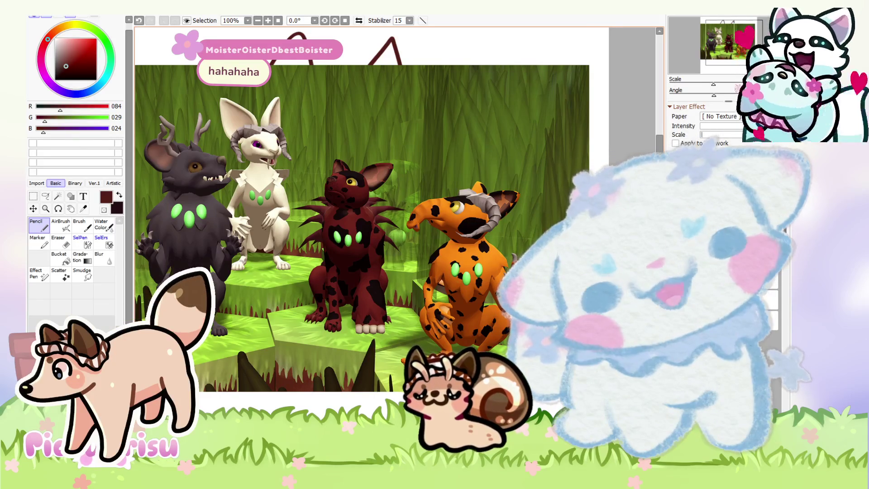
Step: Look over the placed screenshot, then switch to the sticker collage document
scroll(363, 222, up, 3)
scroll(362, 222, down, 5)
scroll(362, 222, up, 2)
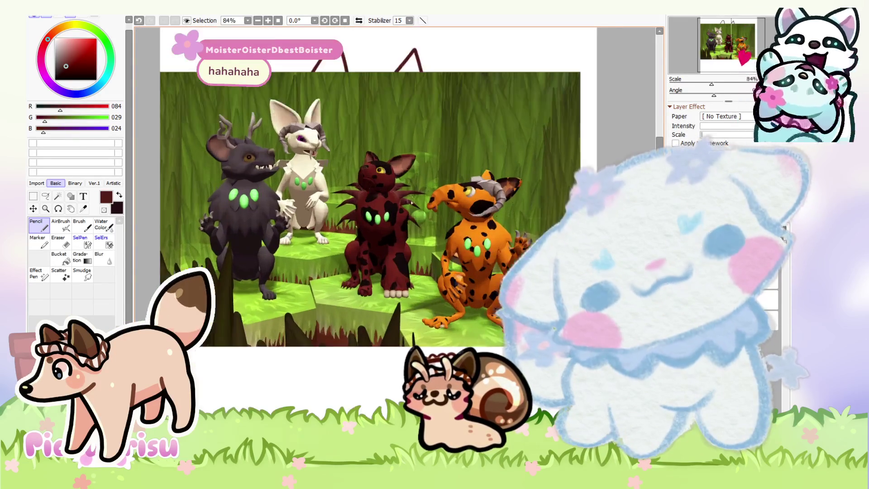
scroll(558, 197, down, 2)
scroll(558, 196, up, 1)
scroll(558, 196, up, 1)
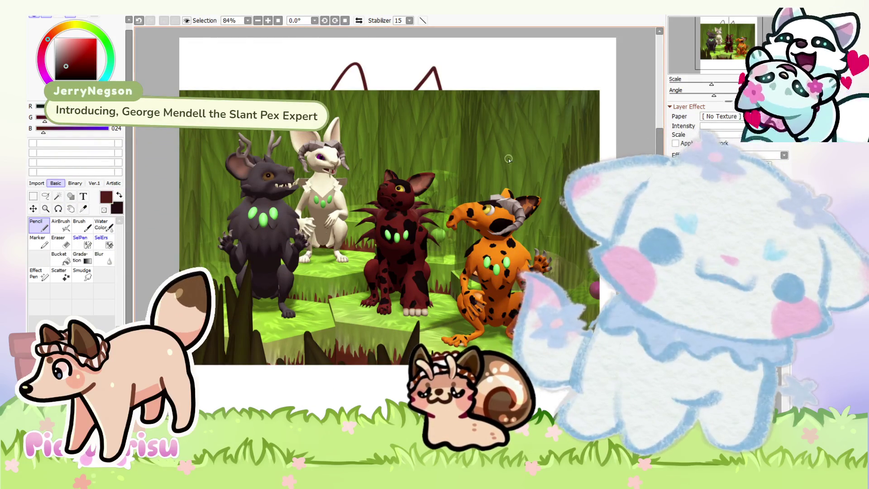
scroll(572, 152, down, 1)
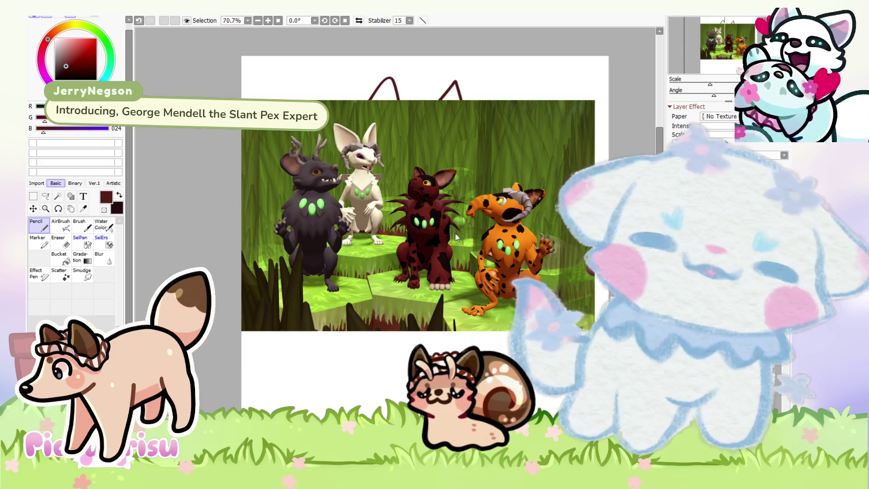
key(ctrl+Tab)
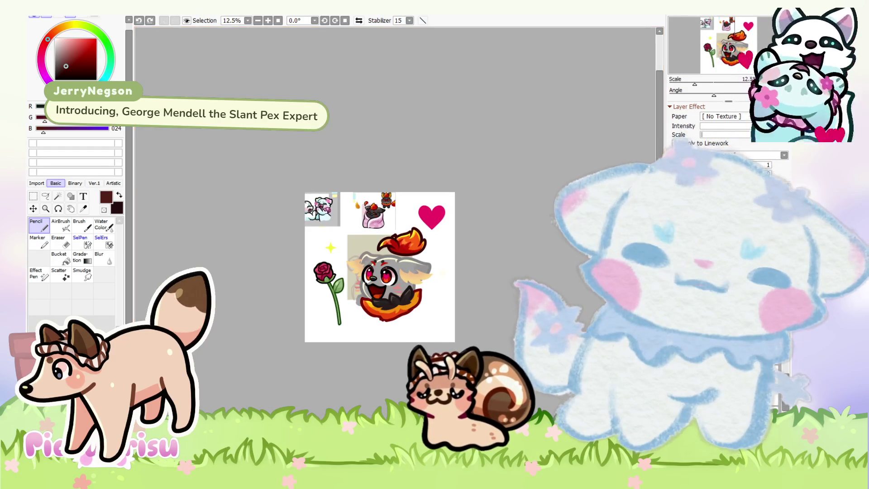
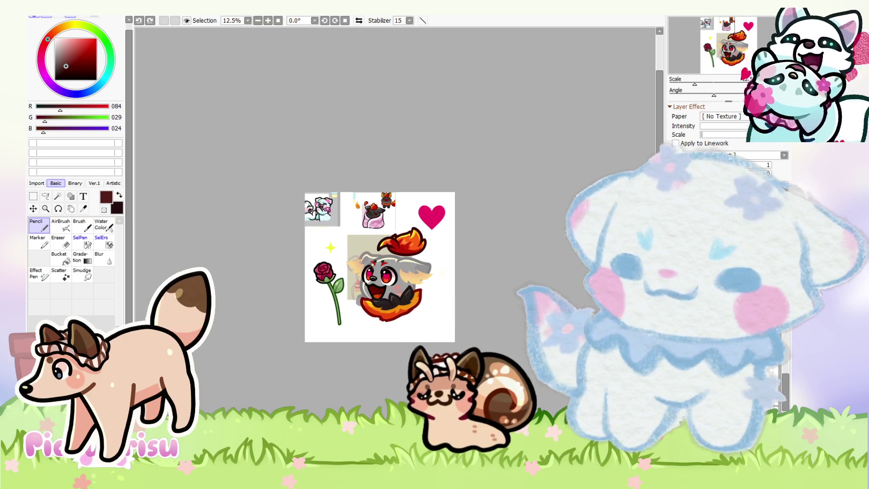
Step: Switch from PaintTool SAI to the planterbase project in Bambu Studio
key(alt+Tab)
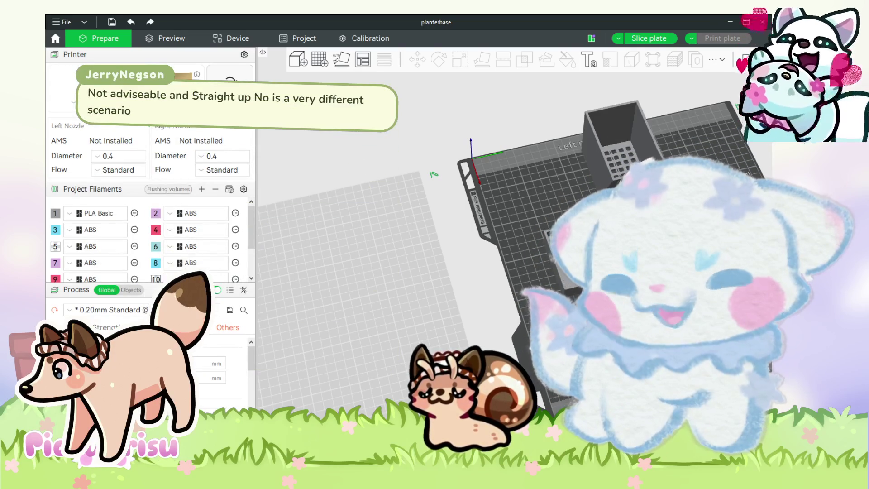
Step: Check the other plate's sliced preview (4h21m, 188.76 g) from several angles, then return to Prepare
click(448, 316)
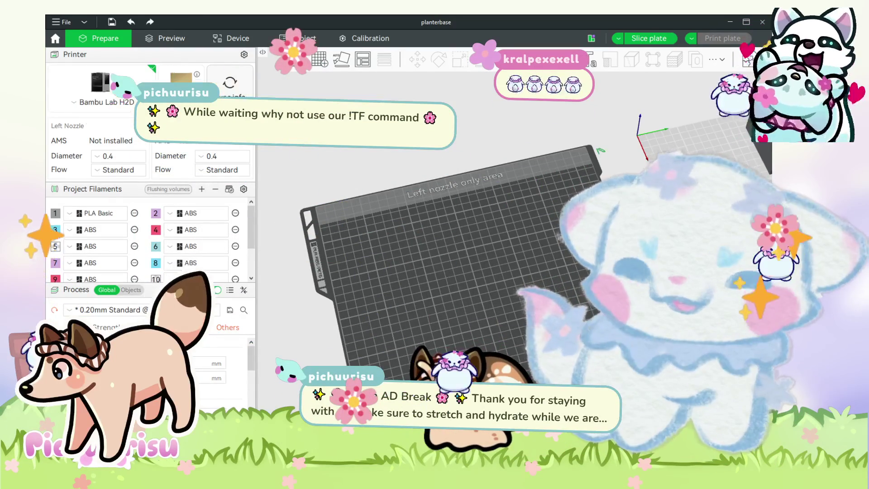
key(ctrl+r)
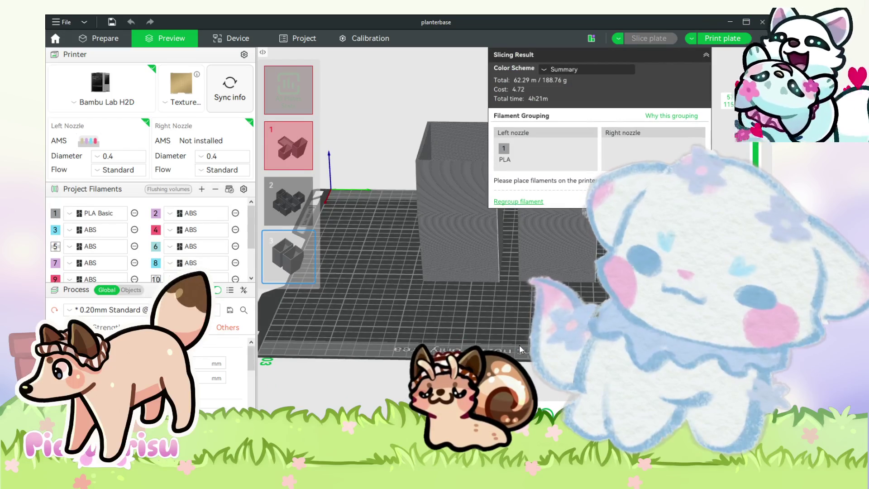
drag(514, 357, 493, 348)
mouse_move(409, 342)
mouse_down()
mouse_move(446, 339)
mouse_move(489, 311)
mouse_move(436, 341)
mouse_move(433, 327)
mouse_move(455, 342)
mouse_up()
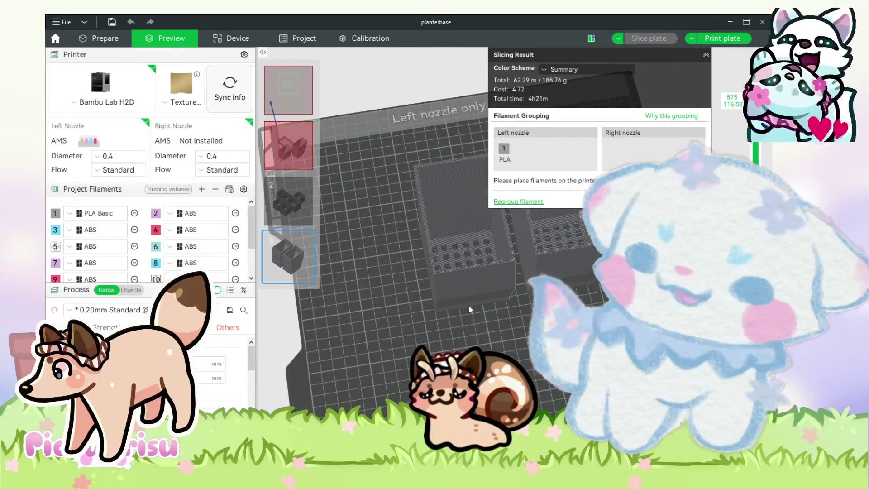
drag(469, 309, 521, 327)
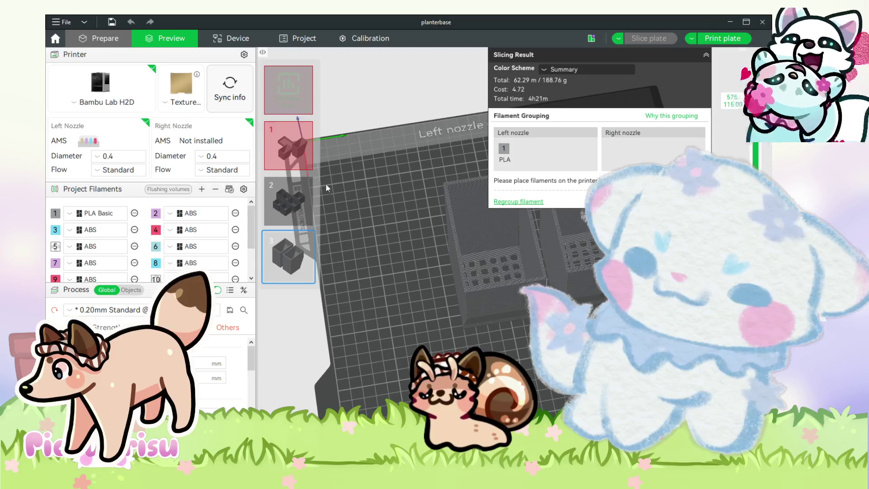
key(Tab)
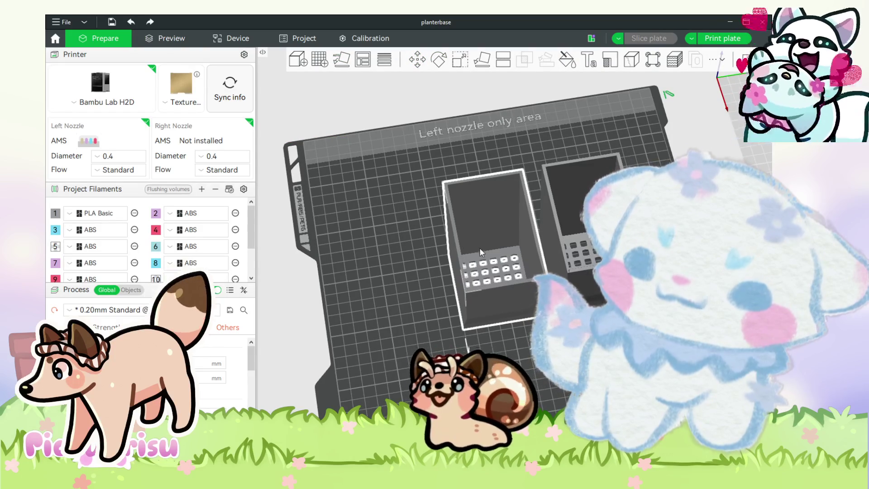
Step: Move a box left so the three baskets stand side by side, checking from low and frontal views
mouse_move(481, 251)
mouse_down()
mouse_move(419, 271)
mouse_move(453, 253)
mouse_up()
key(0)
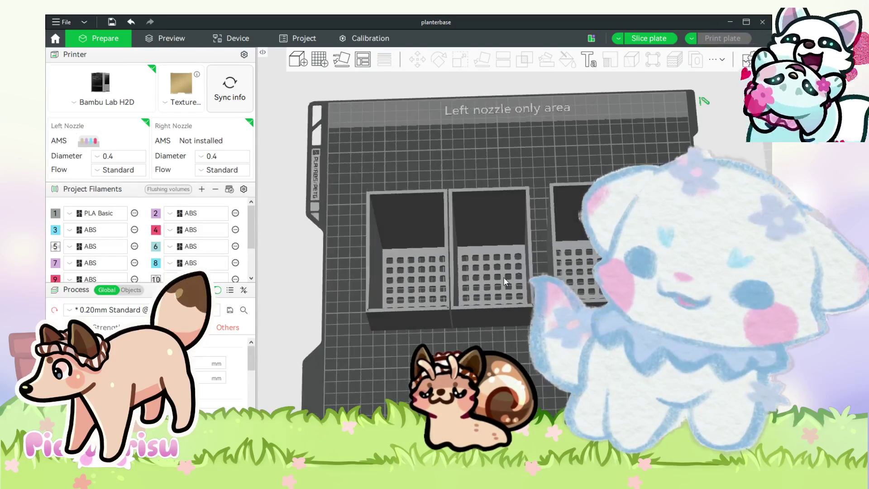
click(503, 277)
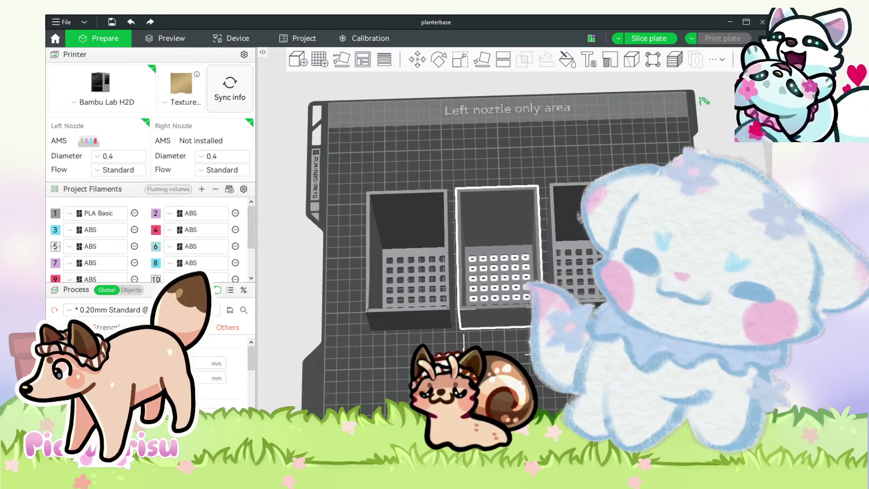
mouse_move(512, 274)
mouse_down()
mouse_move(512, 218)
mouse_move(616, 136)
mouse_up()
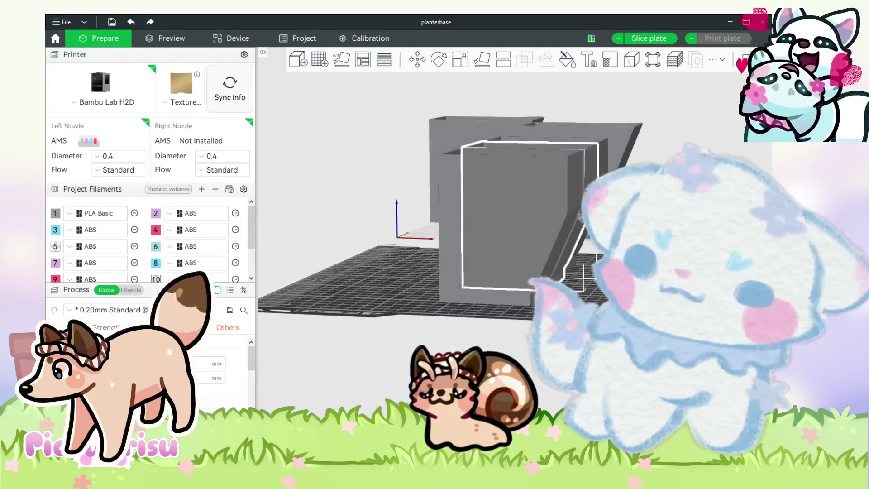
mouse_move(616, 136)
mouse_down()
mouse_move(566, 104)
mouse_move(498, 163)
mouse_move(507, 172)
mouse_up()
key(Escape)
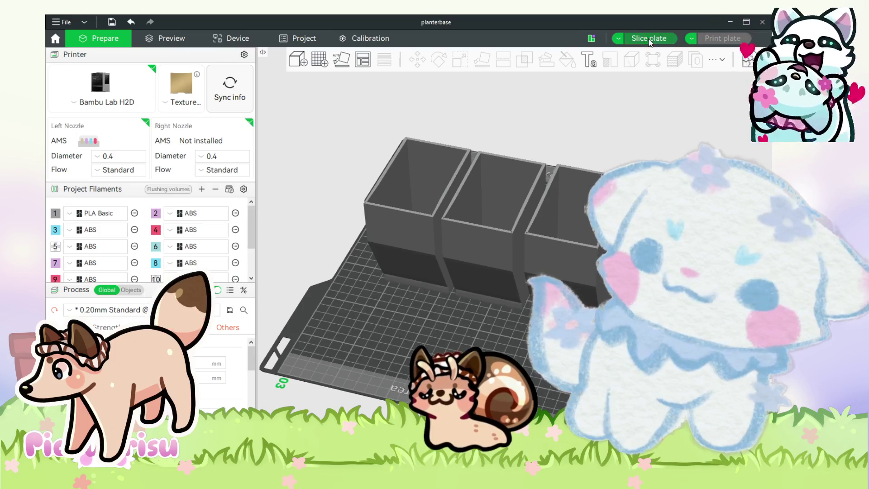
Step: Slice the three-basket plate and orbit the sliced preview
click(649, 39)
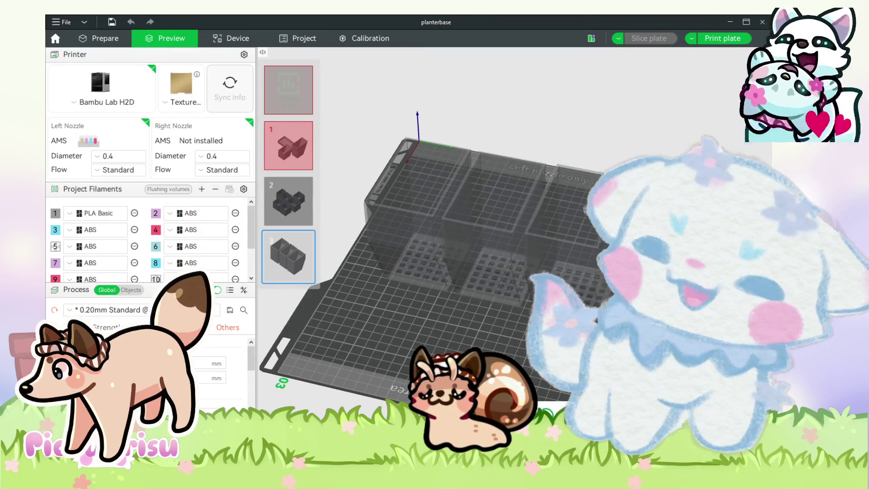
mouse_move(452, 235)
mouse_down()
mouse_move(489, 277)
mouse_move(439, 249)
mouse_move(433, 260)
mouse_move(572, 299)
mouse_move(529, 308)
mouse_up()
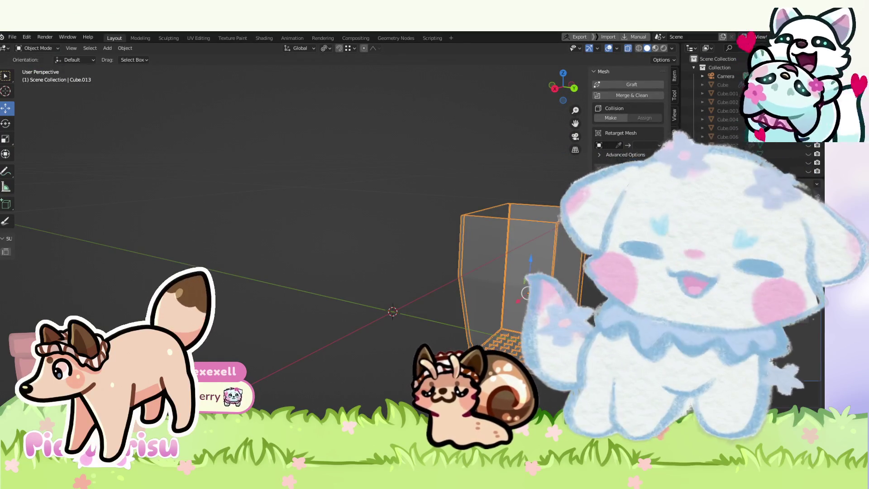
Step: Cycle outliner visibility of Cube.013, the flat tray and neighbouring parts
scroll(416, 222, down, 4)
scroll(770, 136, down, 3)
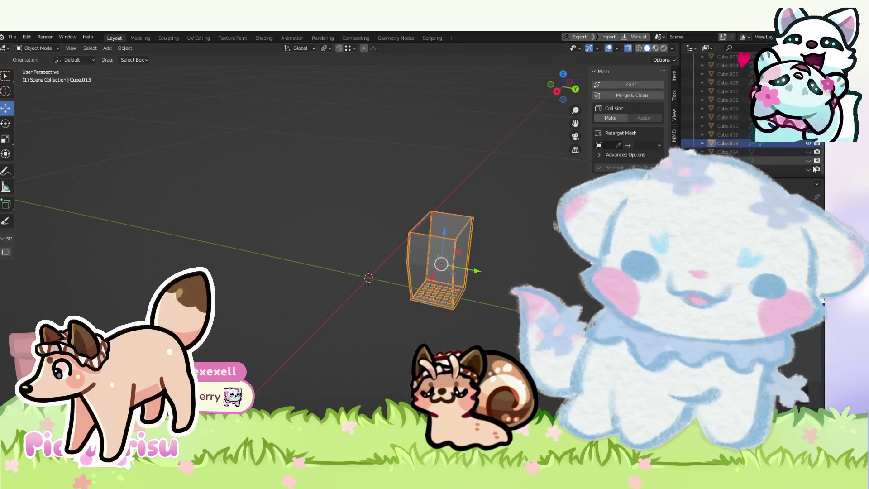
scroll(798, 185, up, 3)
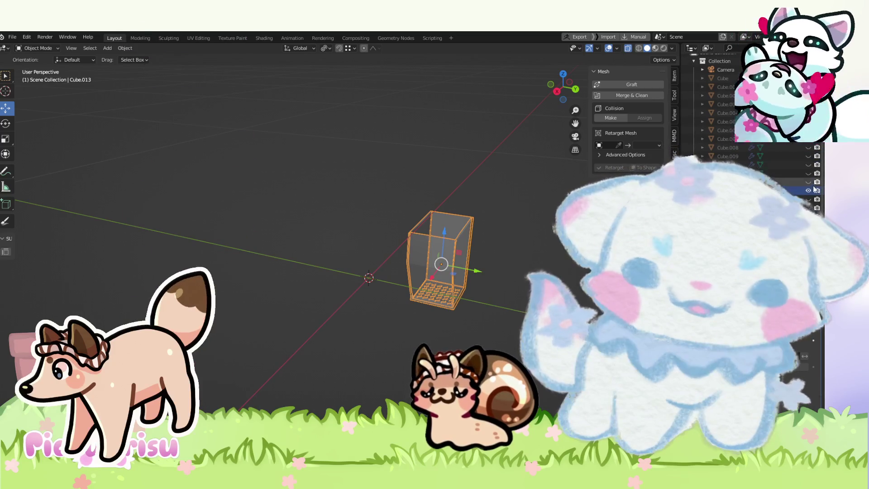
click(808, 190)
click(808, 191)
click(808, 190)
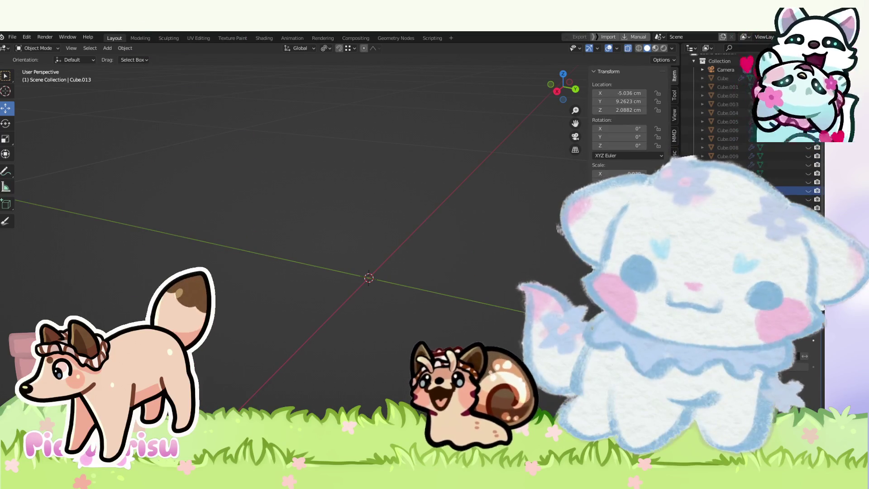
click(807, 193)
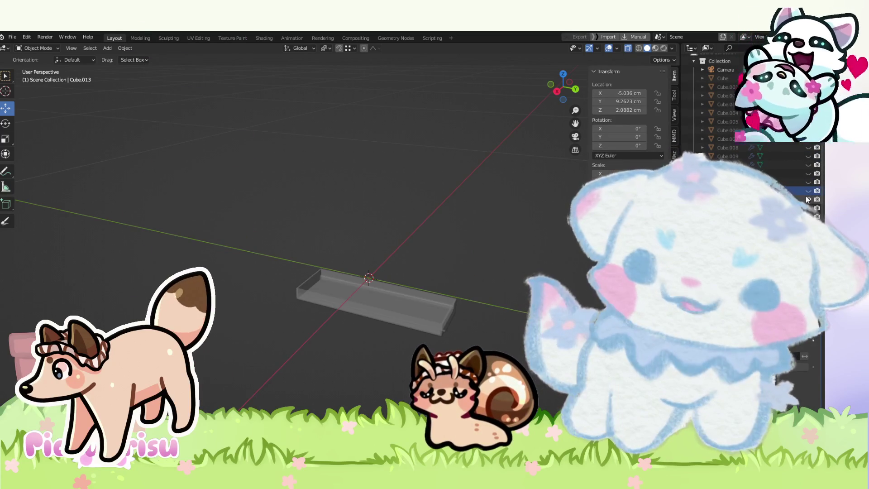
click(808, 188)
click(808, 187)
click(808, 173)
click(809, 166)
Step: Hide the perforated basket and remaining parts so only the long trough stays visible
click(809, 148)
click(809, 147)
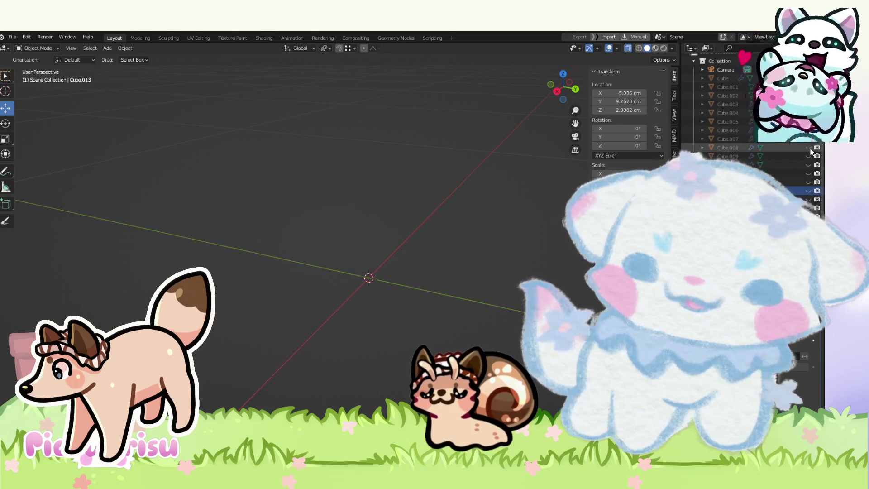
click(808, 140)
click(808, 140)
click(808, 122)
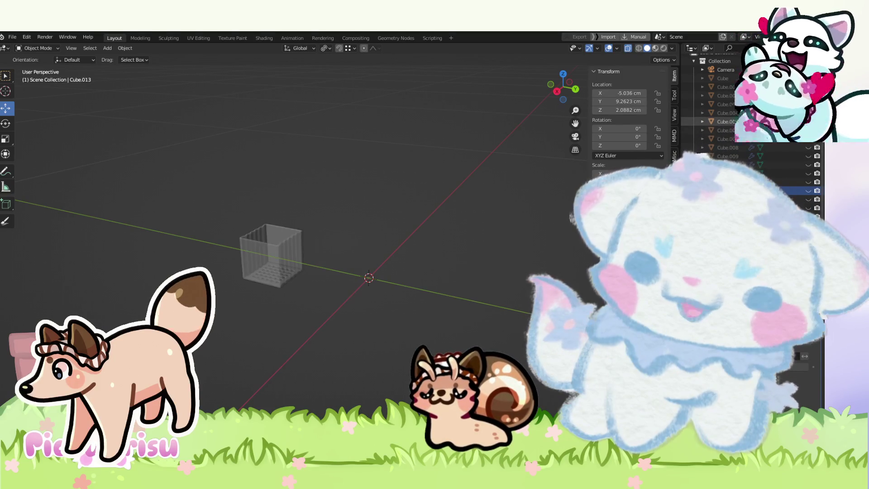
click(808, 122)
click(808, 113)
click(808, 113)
click(808, 104)
click(808, 104)
click(808, 96)
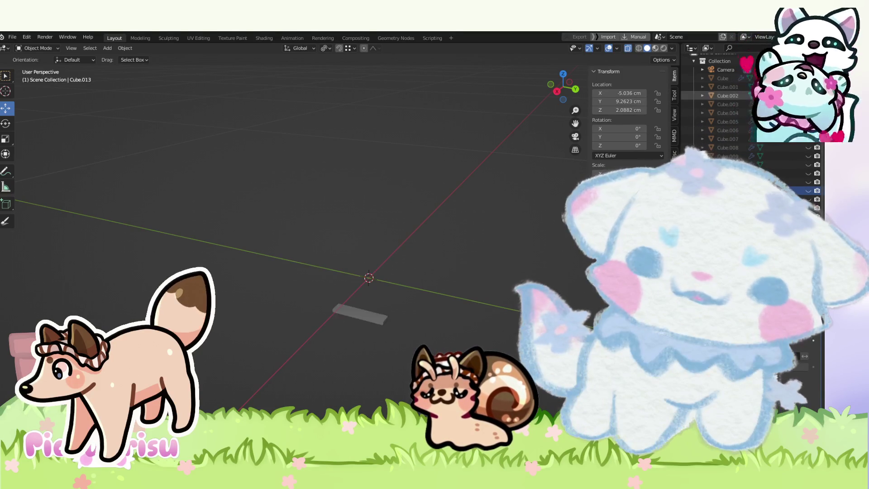
click(808, 95)
click(808, 87)
click(808, 87)
click(808, 78)
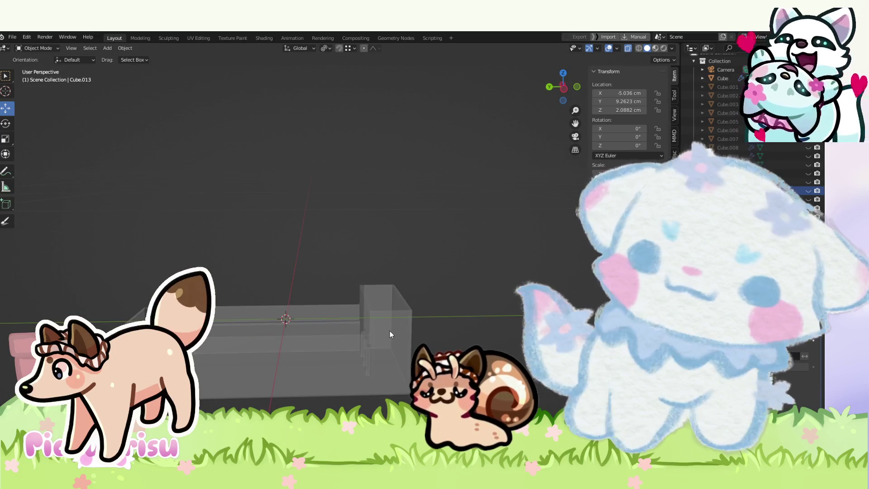
Step: Select the long trough and raise it about 5 cm in side orthographic view
click(390, 330)
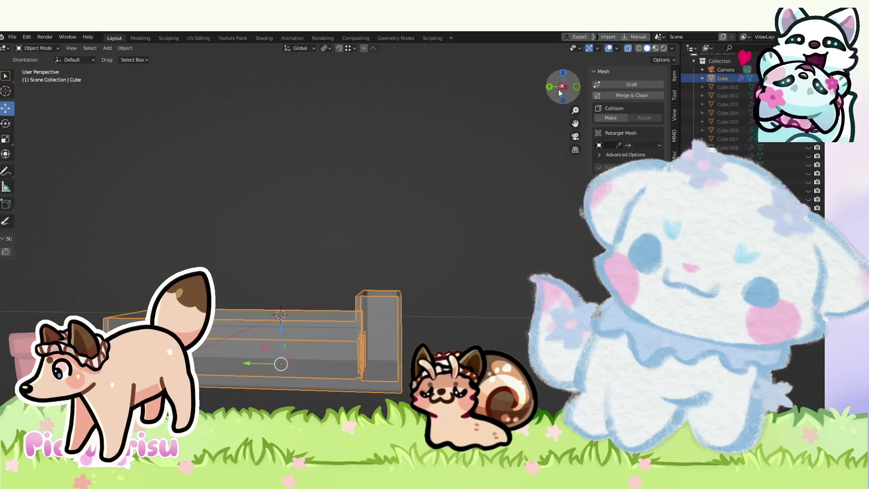
click(561, 89)
mouse_move(379, 289)
mouse_down()
mouse_move(388, 232)
mouse_move(397, 239)
mouse_up()
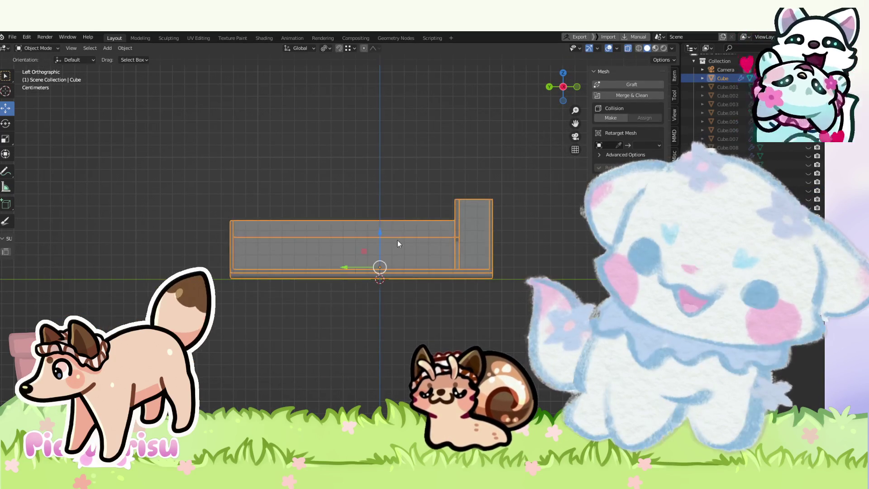
Step: Deselect the trough and briefly show, then hide, a perforated basket, the holed crate and T-shaped Cube.001
key(alt+a)
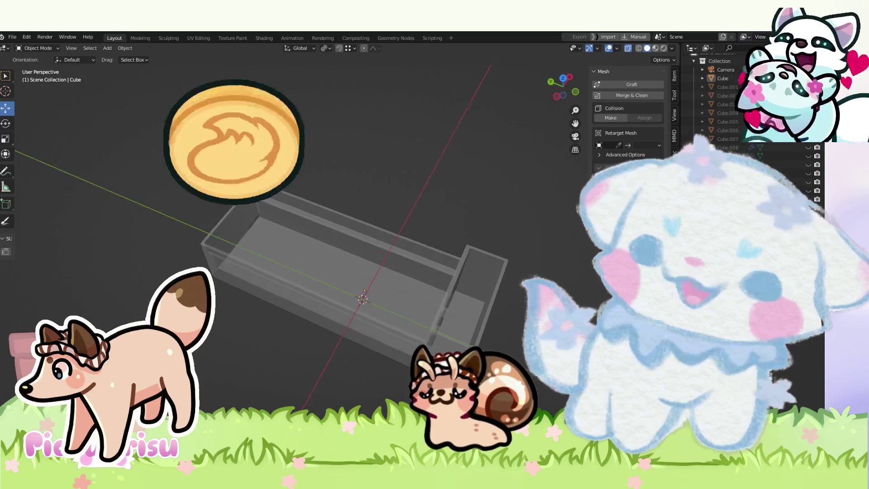
click(808, 155)
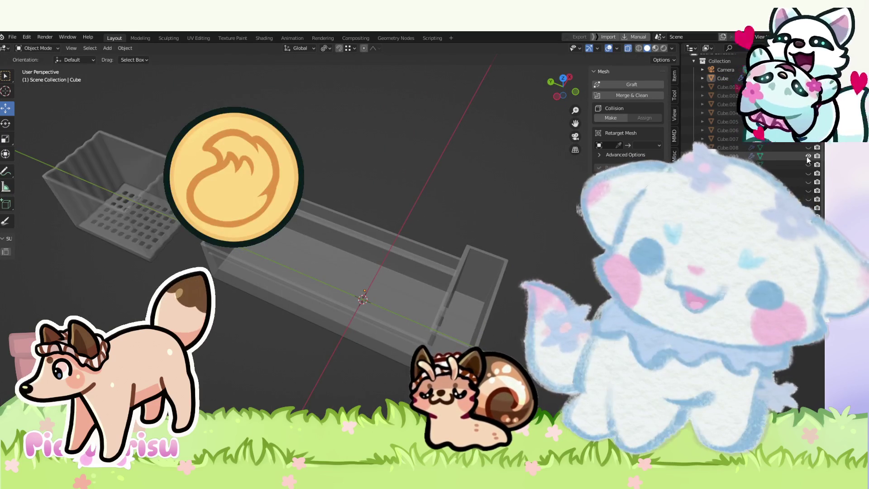
click(808, 156)
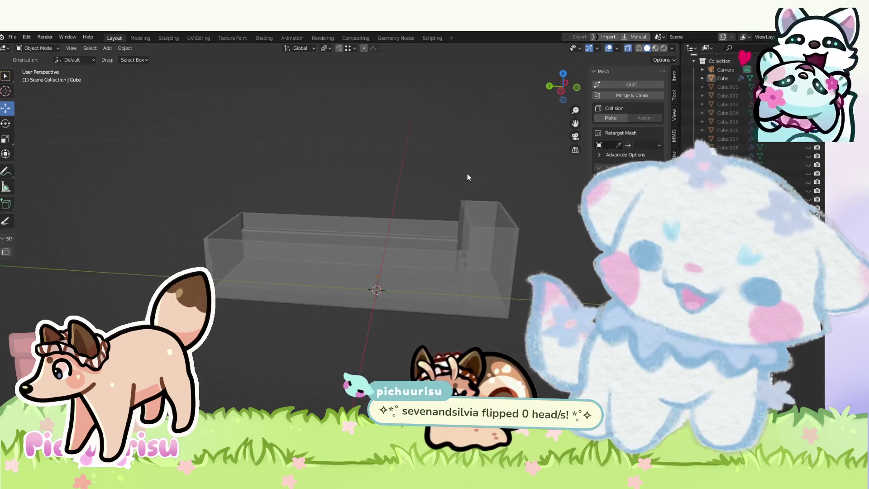
click(808, 138)
click(809, 138)
click(808, 182)
click(808, 182)
click(809, 198)
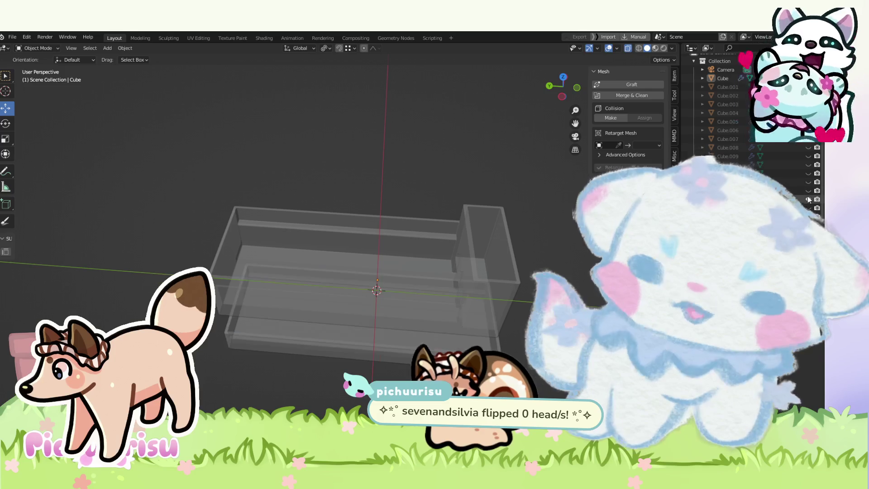
click(809, 199)
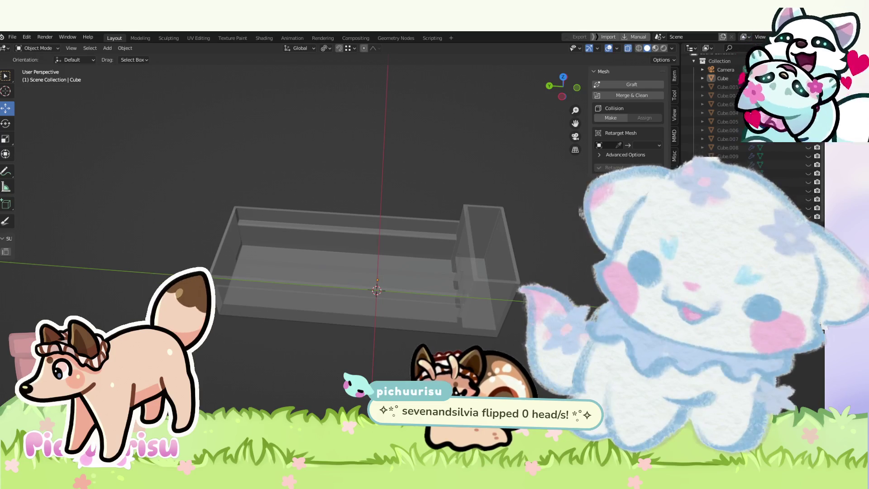
scroll(747, 113, up, 1)
click(809, 93)
click(809, 94)
click(809, 137)
click(809, 137)
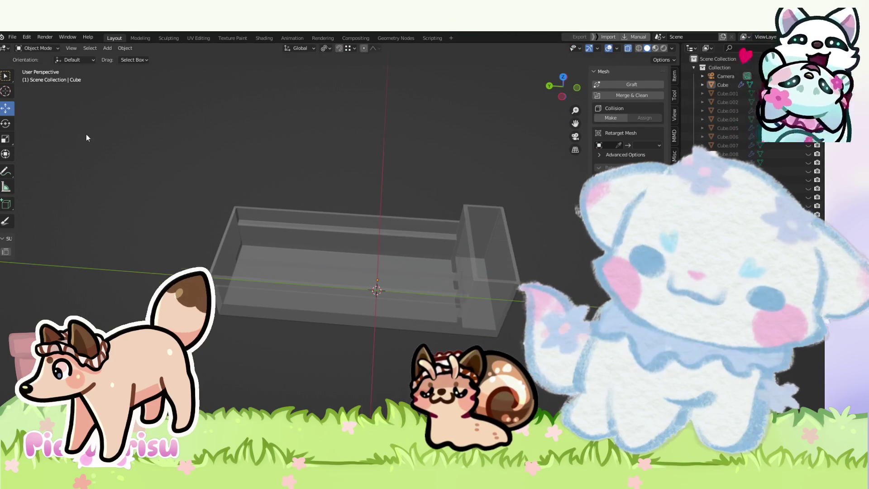
scroll(365, 275, down, 1)
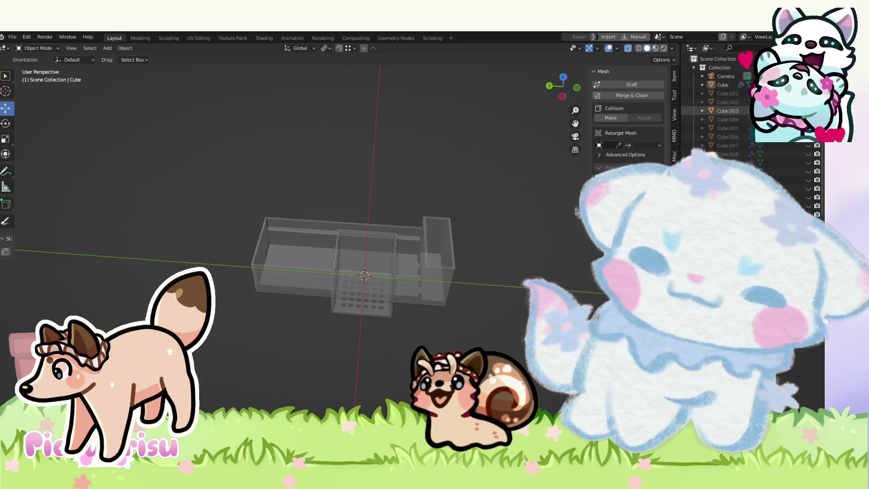
Step: Compare the translucent Cube.004 and several perforated basket variants, including Cube.008, by toggling visibility
click(809, 120)
click(808, 119)
click(809, 128)
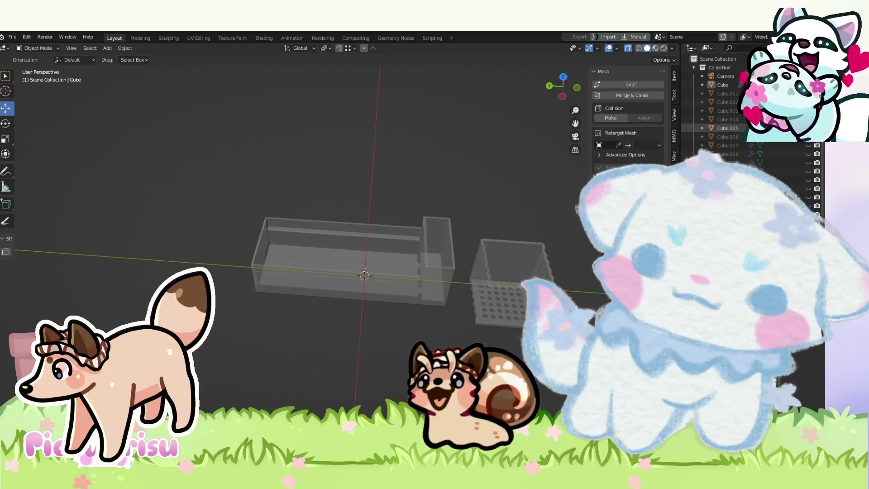
click(808, 128)
click(808, 137)
click(808, 137)
click(809, 145)
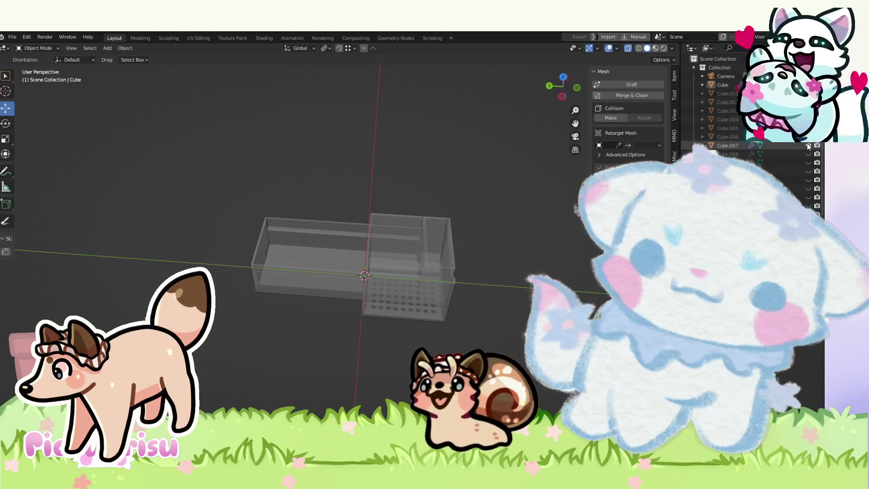
click(809, 145)
click(808, 145)
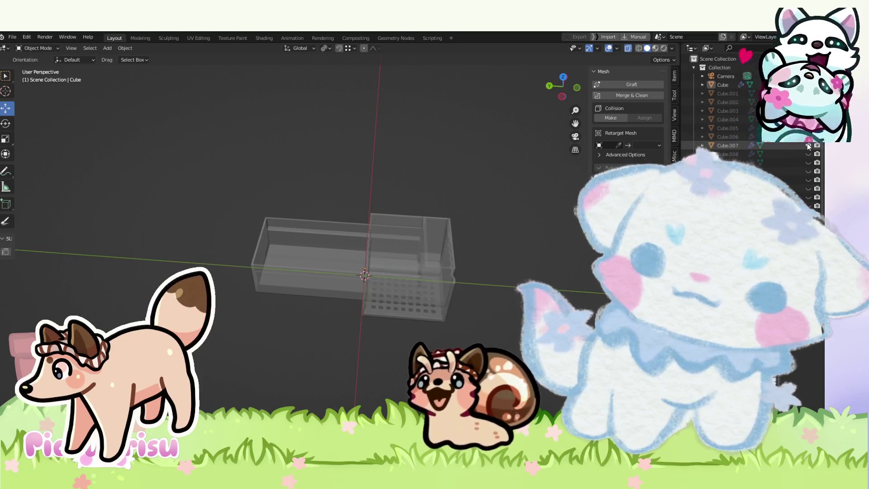
click(808, 145)
click(808, 154)
click(808, 154)
click(809, 163)
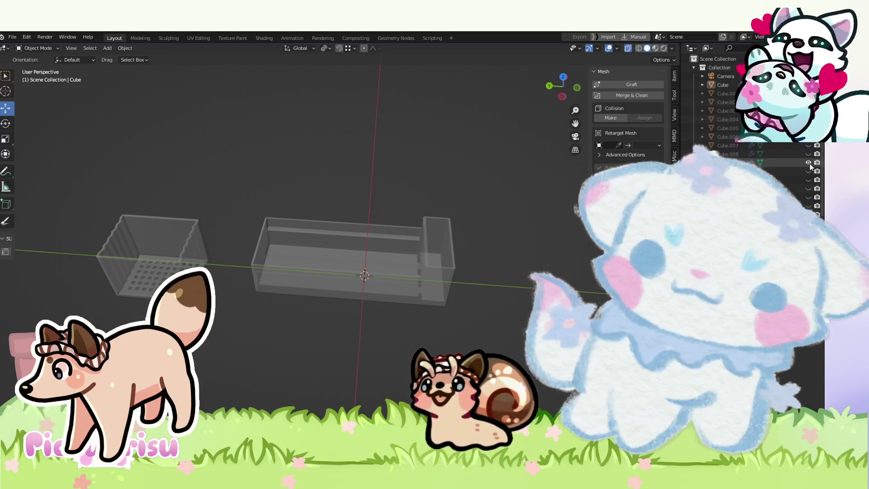
click(808, 163)
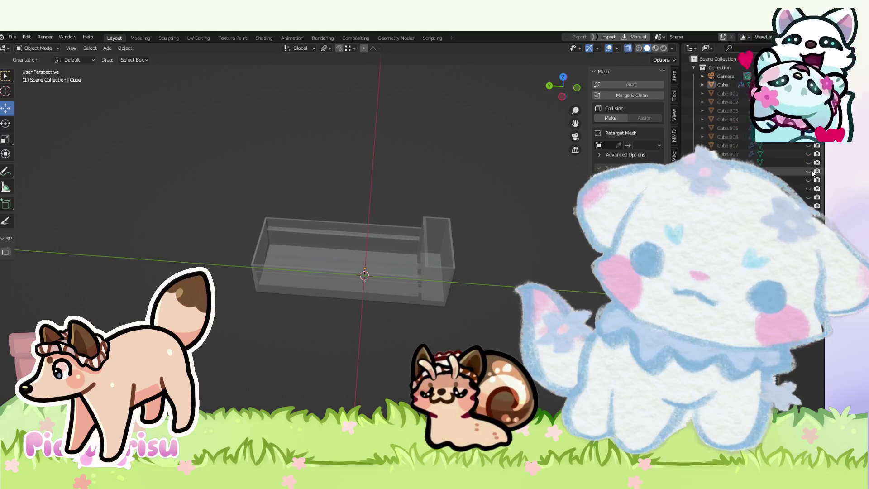
click(809, 171)
Step: Select basket Cube.010, slide it into the trough in top view, and raise it in side view
click(438, 289)
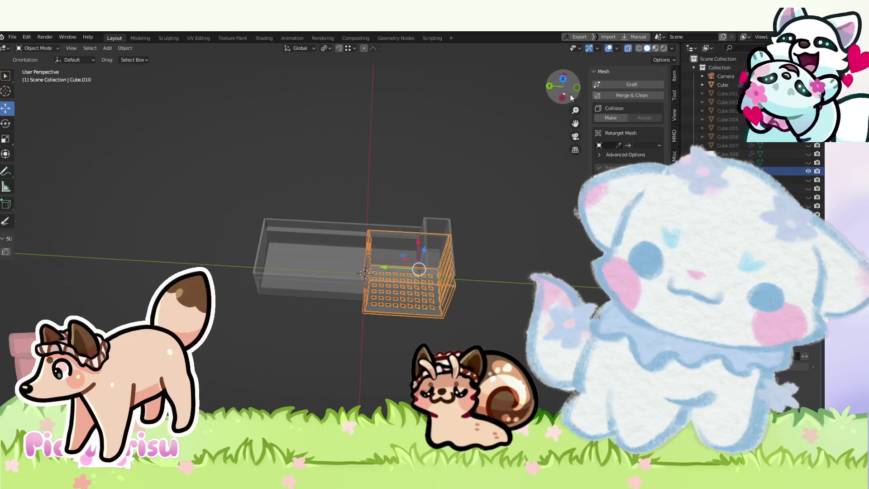
key(KP_7)
scroll(350, 271, up, 2)
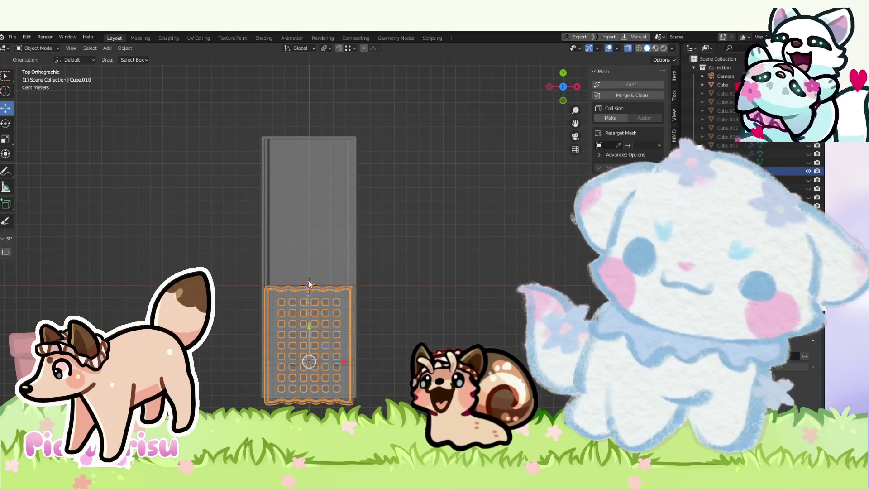
click(319, 318)
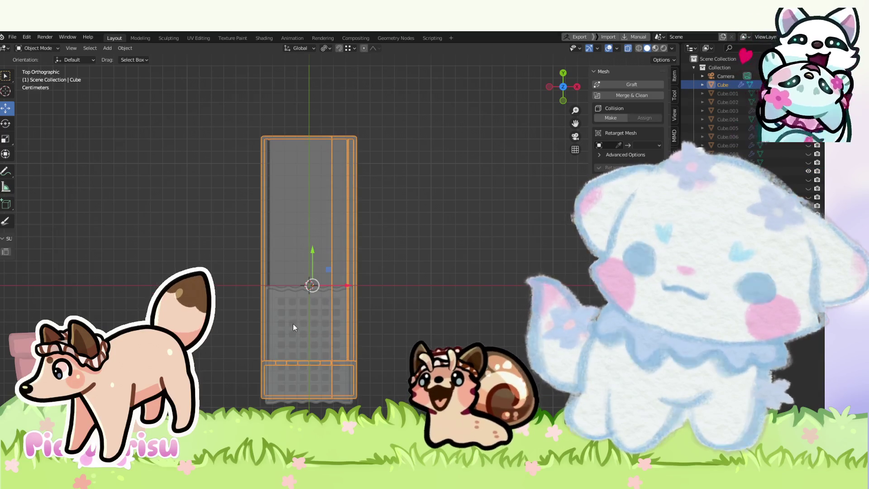
click(296, 289)
drag(308, 324, 312, 276)
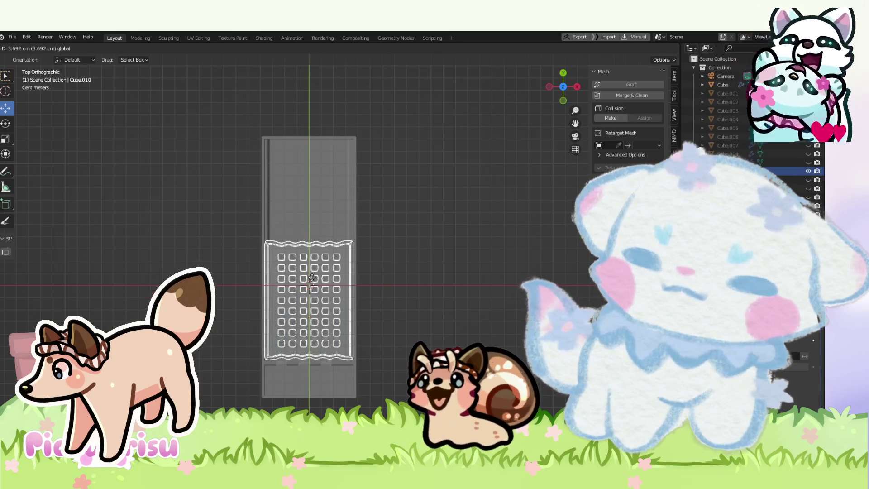
drag(312, 277, 476, 115)
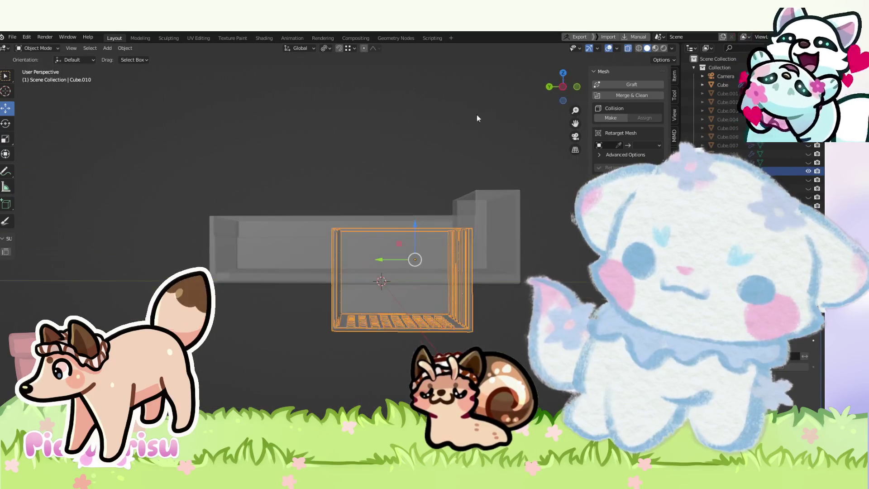
click(563, 88)
mouse_move(410, 233)
mouse_down()
mouse_move(420, 144)
mouse_move(473, 200)
mouse_move(509, 198)
mouse_up()
click(420, 146)
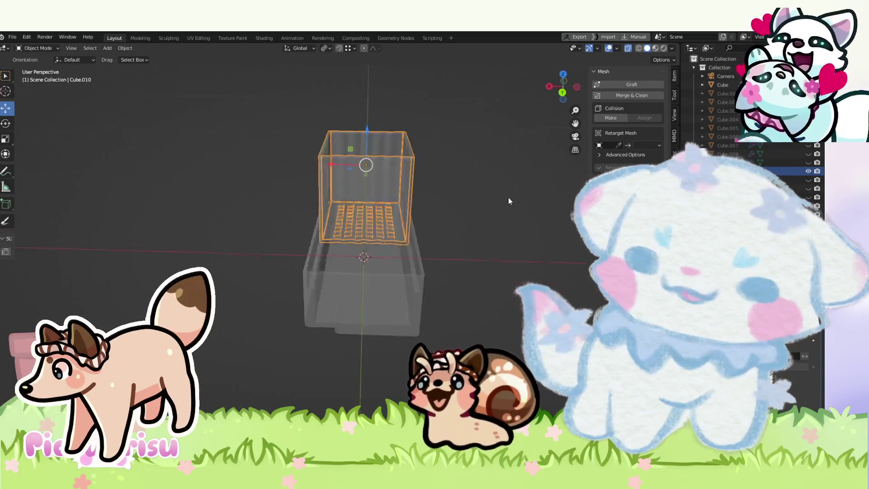
Step: Fine-tune Cube.010's height and inspect it nested in the trough's left end from several angles
scroll(457, 198, up, 2)
drag(387, 101, 457, 312)
scroll(458, 311, down, 4)
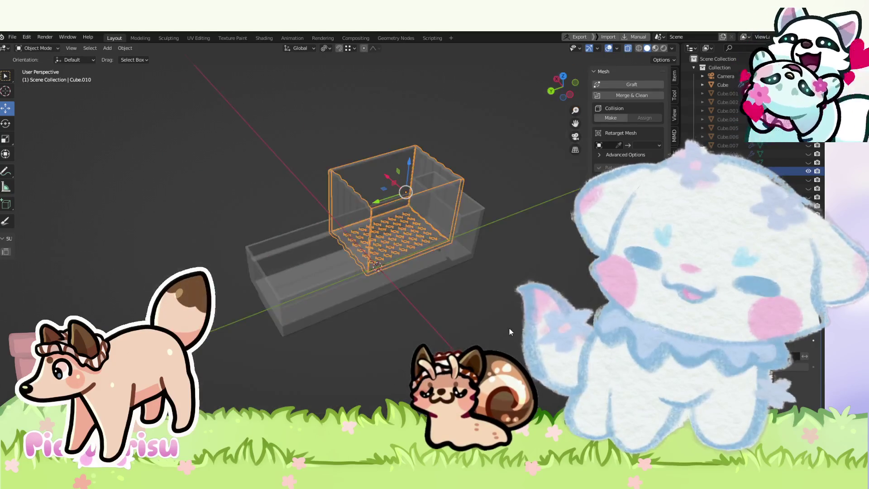
drag(509, 328, 442, 343)
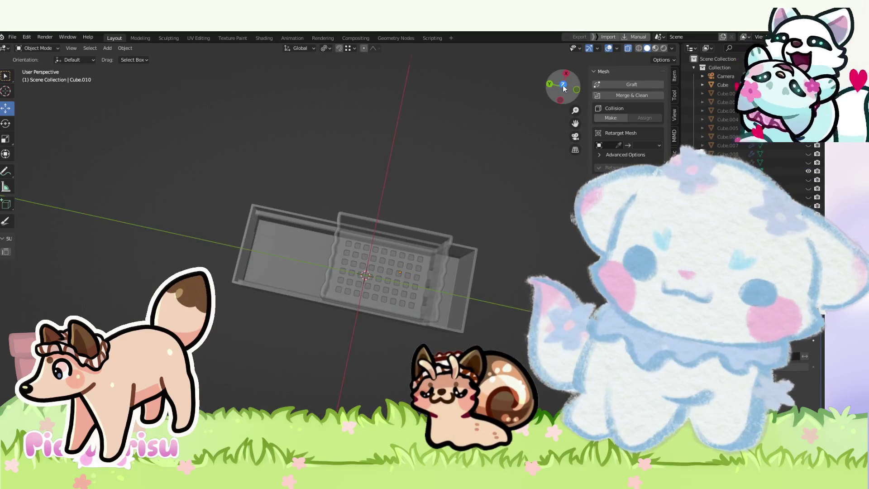
click(563, 85)
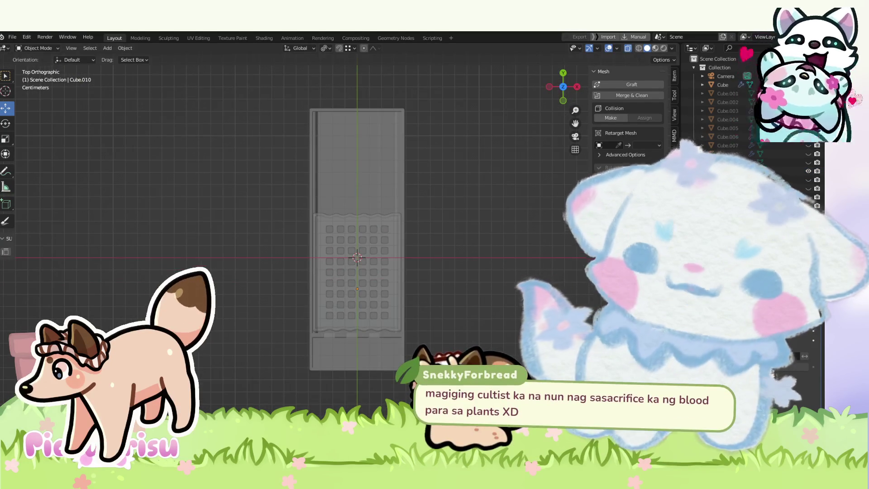
click(376, 278)
click(376, 277)
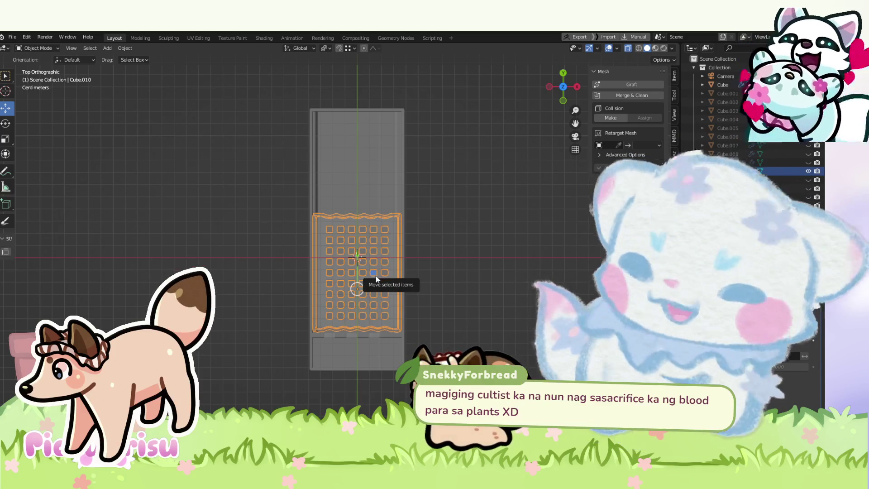
mouse_move(457, 248)
mouse_down()
mouse_move(500, 290)
mouse_move(413, 271)
mouse_up()
drag(419, 163, 357, 218)
click(357, 218)
click(320, 193)
drag(320, 193, 353, 228)
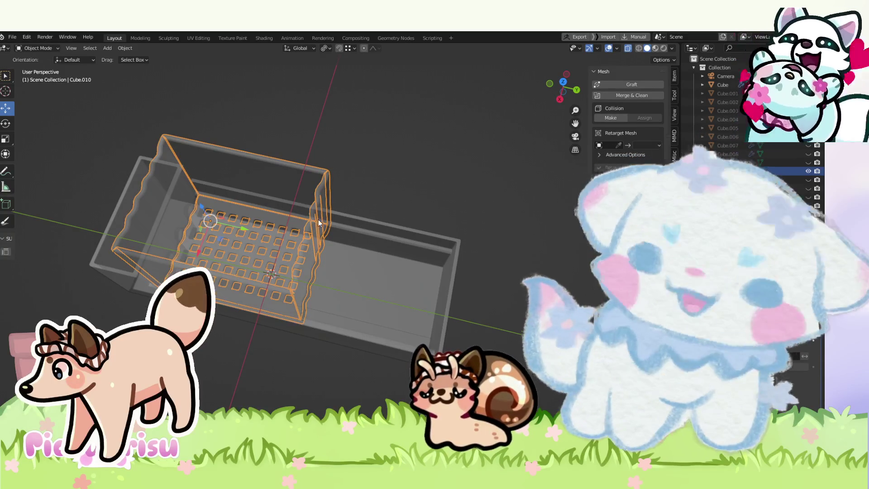
mouse_move(321, 199)
mouse_down()
mouse_move(421, 150)
mouse_move(406, 147)
mouse_move(428, 102)
mouse_move(421, 153)
mouse_move(406, 171)
mouse_move(412, 195)
mouse_up()
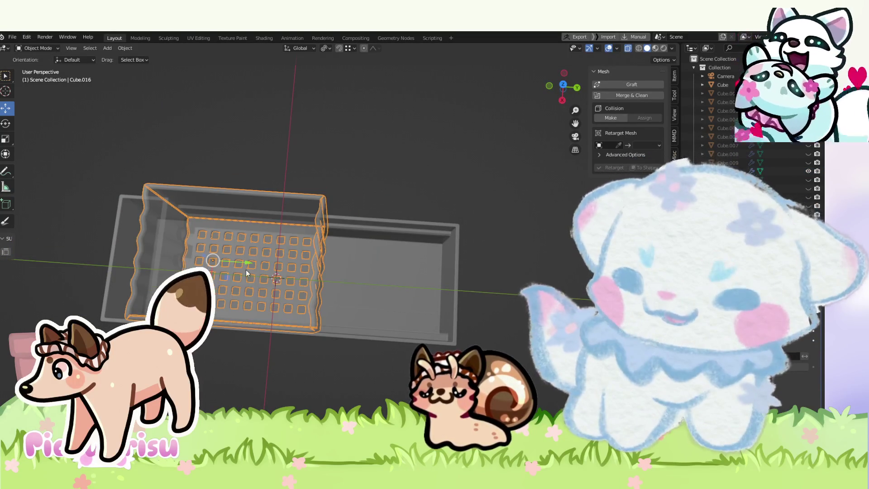
Step: Duplicate Cube.010 beside itself along the trough, then hide the original basket
key(shift+d)
click(421, 288)
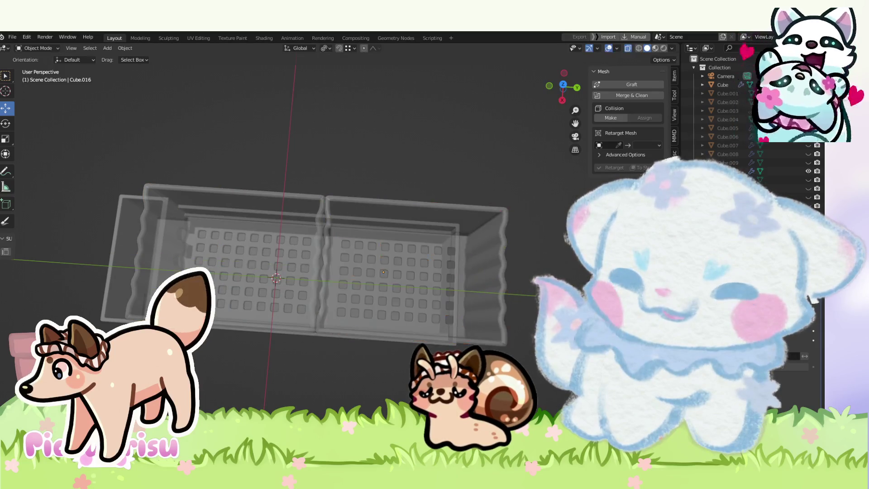
drag(421, 287, 411, 222)
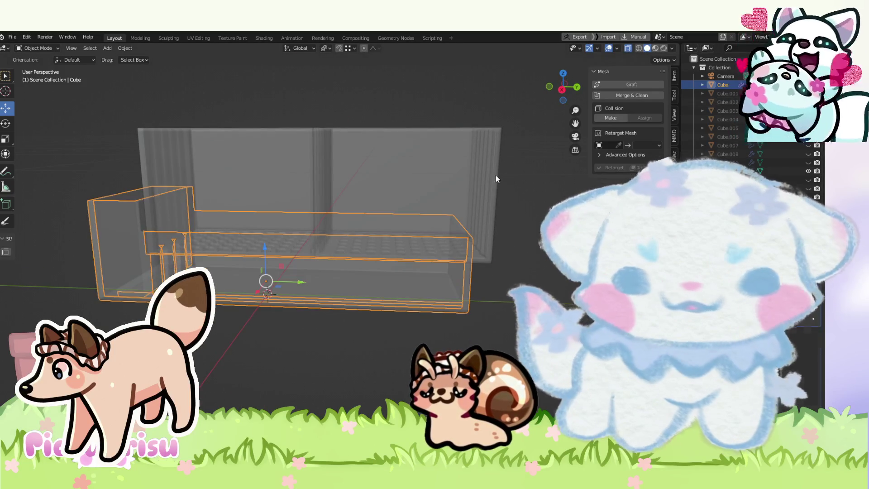
click(497, 179)
click(225, 185)
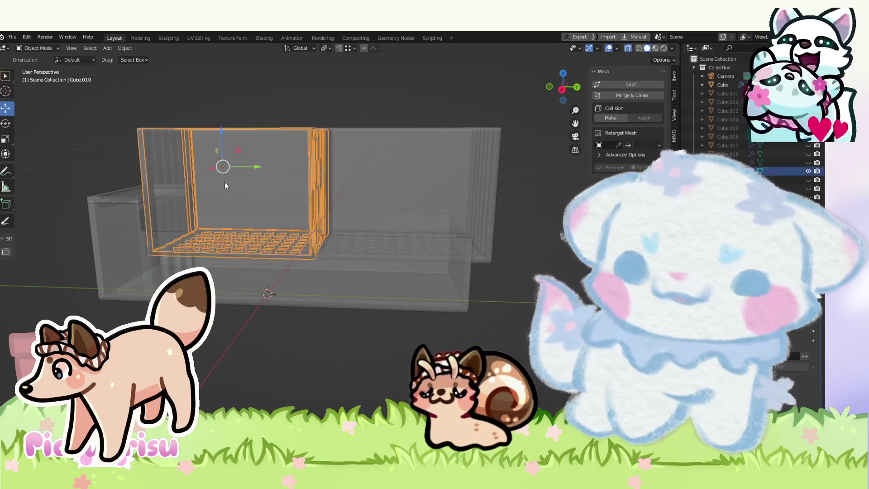
click(366, 198)
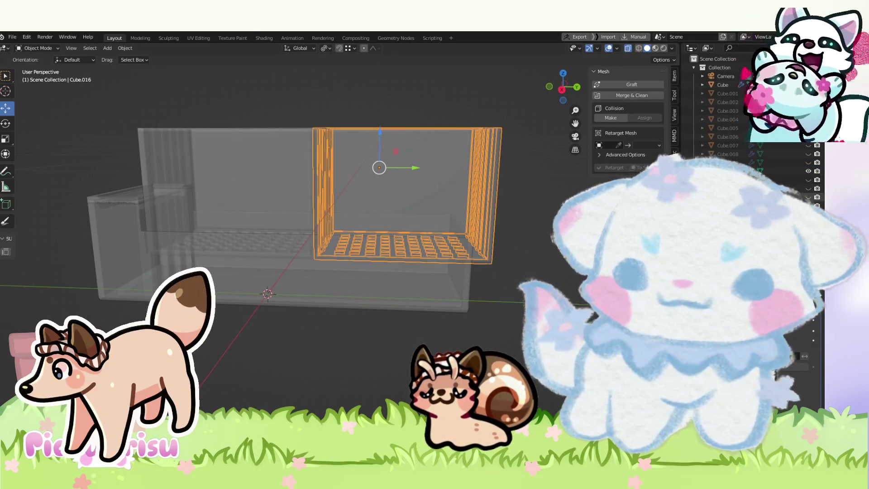
click(176, 174)
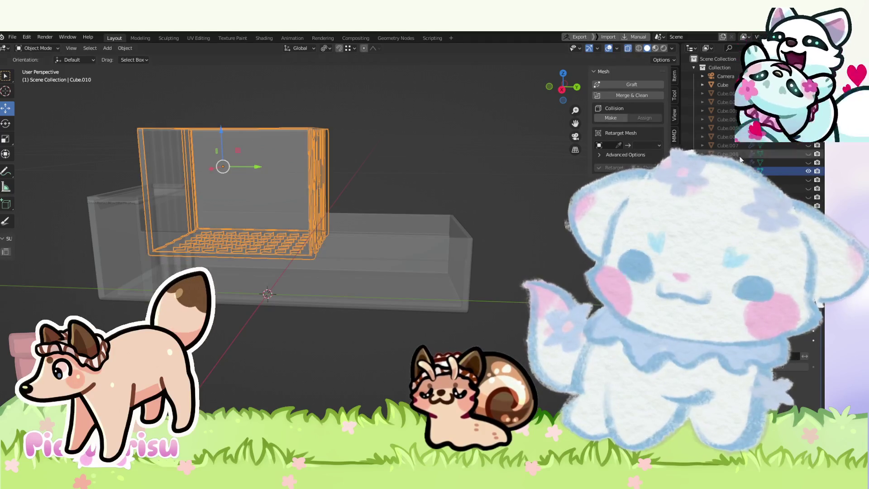
click(808, 172)
drag(366, 183, 179, 196)
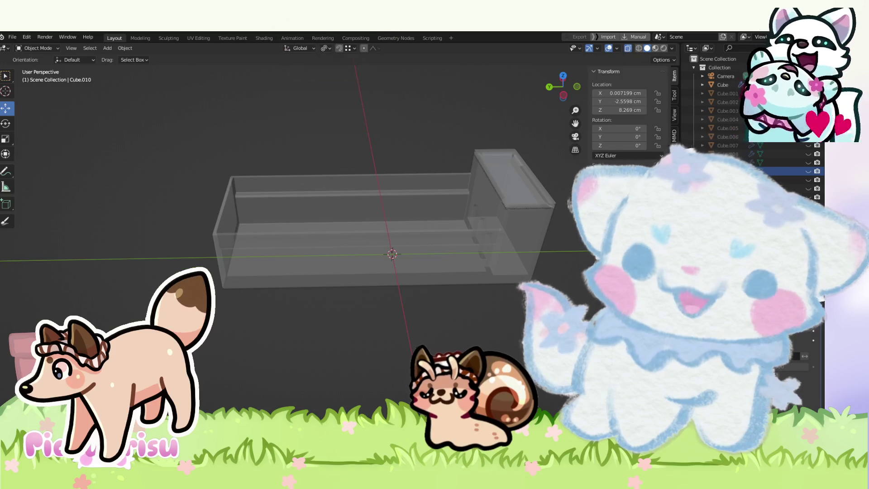
Step: Toggle the grid baskets' visibility, bring Cube.007 back into view and select it
mouse_move(400, 249)
mouse_down()
mouse_move(392, 270)
mouse_move(456, 280)
mouse_move(643, 258)
mouse_move(597, 298)
mouse_move(465, 272)
mouse_move(412, 290)
mouse_up()
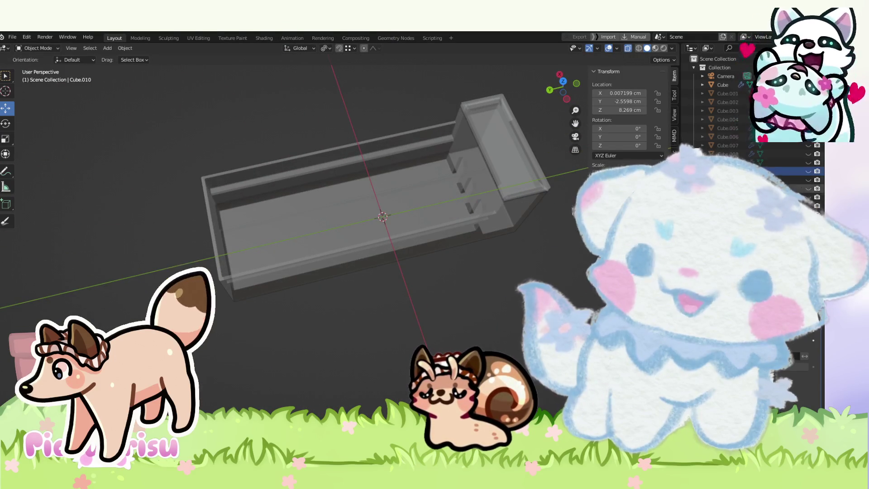
click(808, 172)
click(808, 171)
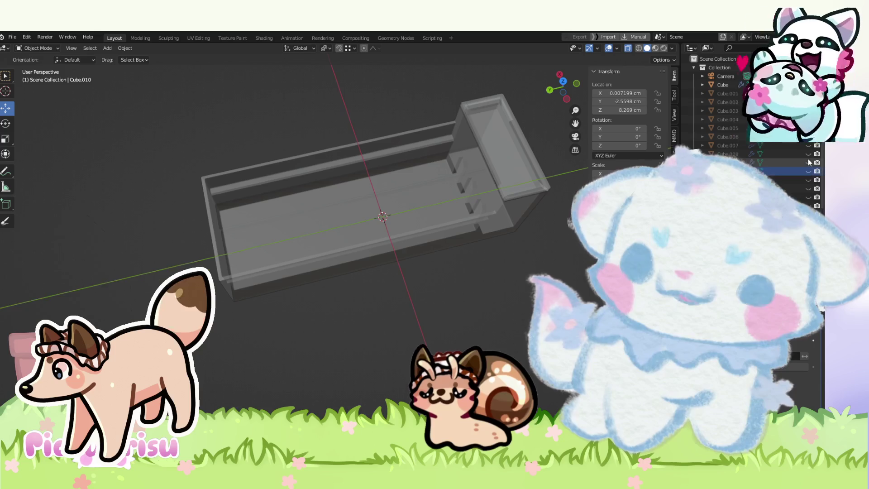
click(808, 162)
click(808, 162)
click(808, 162)
scroll(355, 255, down, 3)
drag(355, 258, 535, 148)
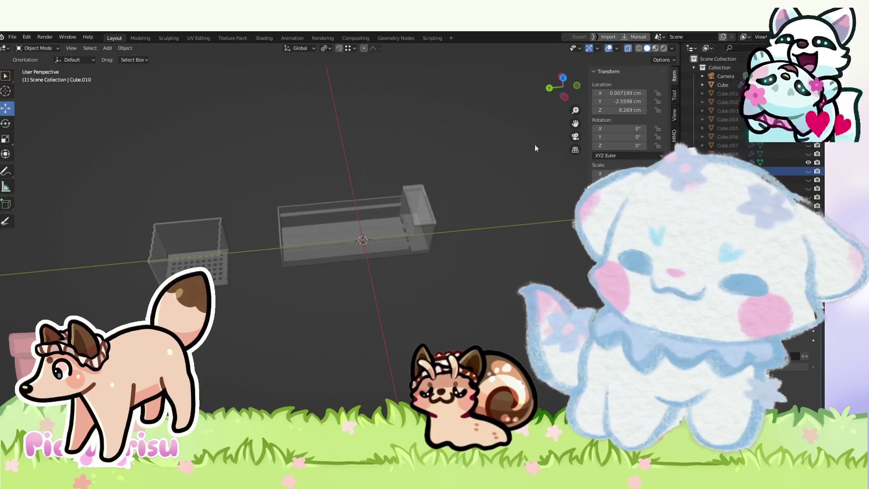
click(807, 163)
click(805, 155)
click(805, 153)
click(805, 147)
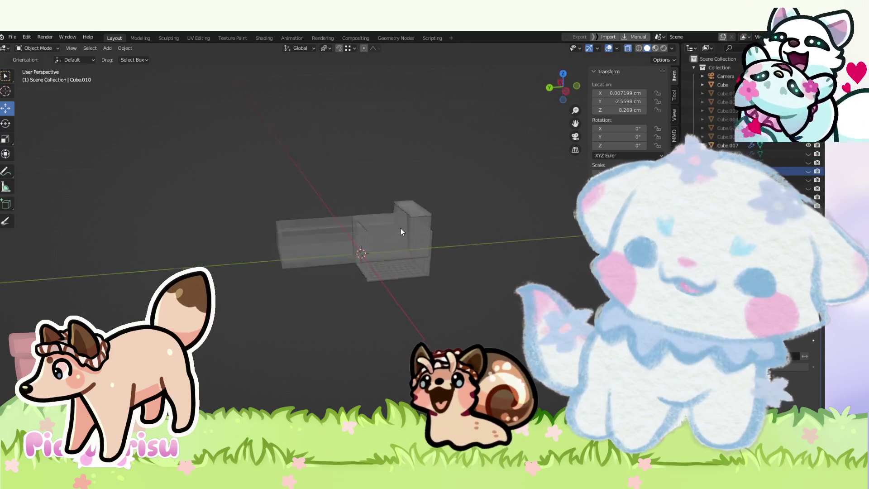
click(401, 228)
click(415, 230)
Step: Raise Cube.007 and slide it along the trough in side view, then inspect its placement
key(ctrl+KP_3)
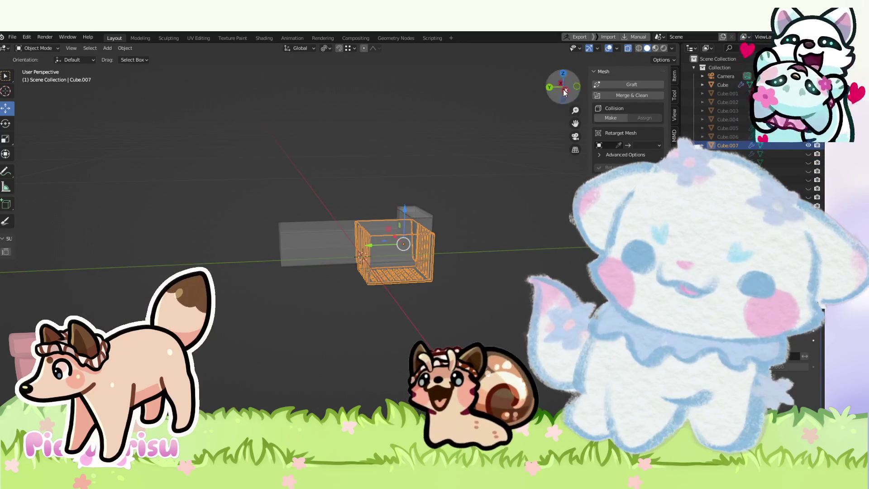
scroll(393, 234, up, 4)
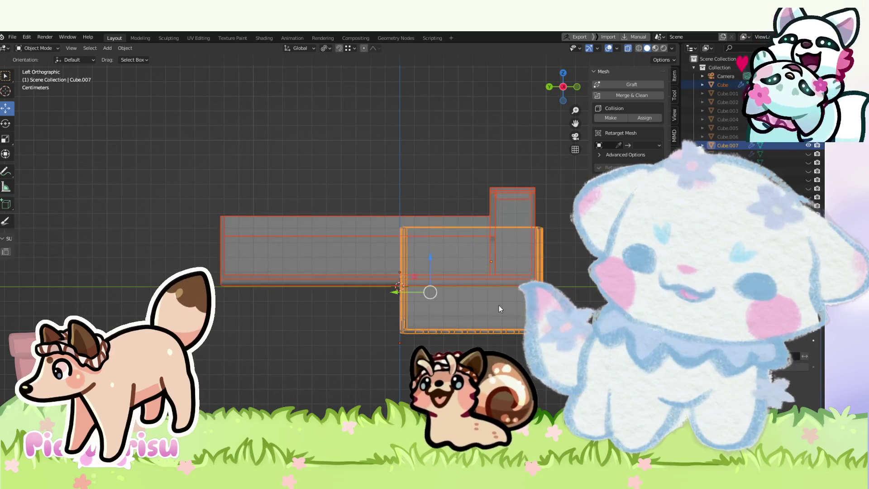
drag(492, 233, 496, 139)
drag(470, 168, 414, 174)
mouse_move(401, 205)
mouse_down()
mouse_move(482, 227)
mouse_move(550, 208)
mouse_move(563, 237)
mouse_up()
mouse_move(417, 278)
mouse_down()
mouse_move(446, 229)
mouse_move(424, 254)
mouse_move(363, 268)
mouse_move(319, 271)
mouse_move(373, 267)
mouse_move(242, 243)
mouse_up()
scroll(296, 241, up, 3)
mouse_move(296, 241)
mouse_down()
mouse_move(265, 240)
mouse_move(272, 234)
mouse_up()
mouse_move(392, 321)
mouse_down()
mouse_move(414, 286)
mouse_move(444, 311)
mouse_move(487, 312)
mouse_move(406, 297)
mouse_move(268, 164)
mouse_up()
click(268, 164)
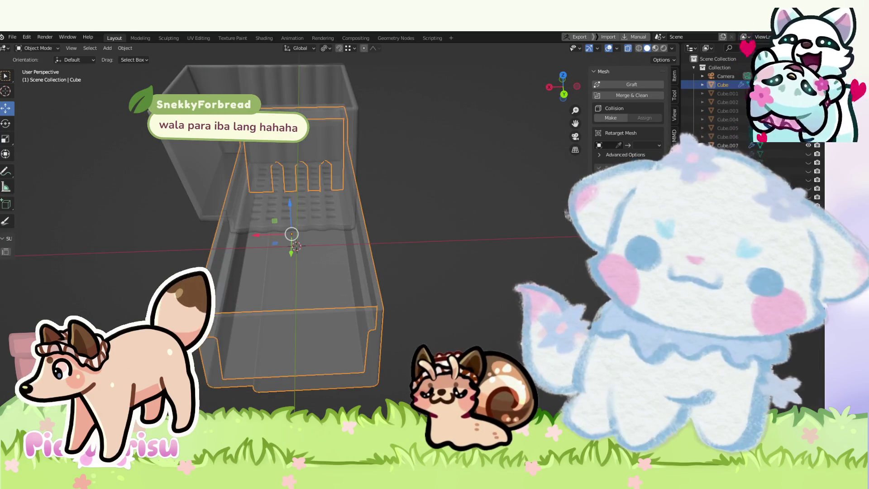
click(650, 88)
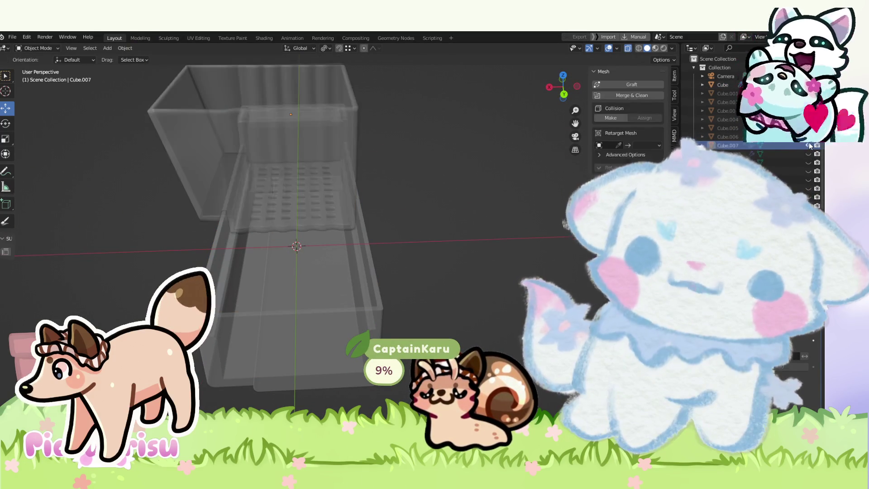
Step: Check the layout from side and top views and select the perforated basket at the trough's right end
mouse_move(554, 213)
mouse_down()
mouse_move(409, 217)
mouse_move(447, 213)
mouse_move(474, 255)
mouse_move(279, 287)
mouse_up()
click(278, 284)
click(229, 260)
key(KP_3)
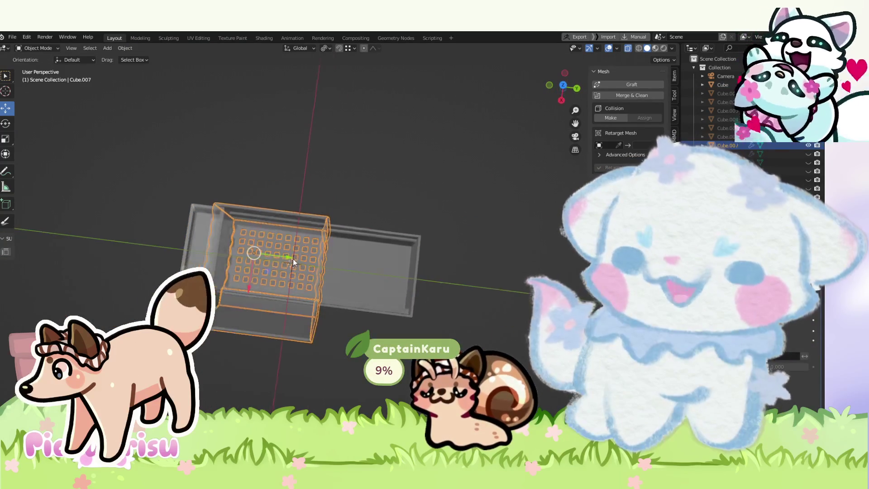
key(KP_7)
mouse_move(507, 284)
mouse_down()
mouse_move(387, 227)
mouse_move(794, 150)
mouse_up()
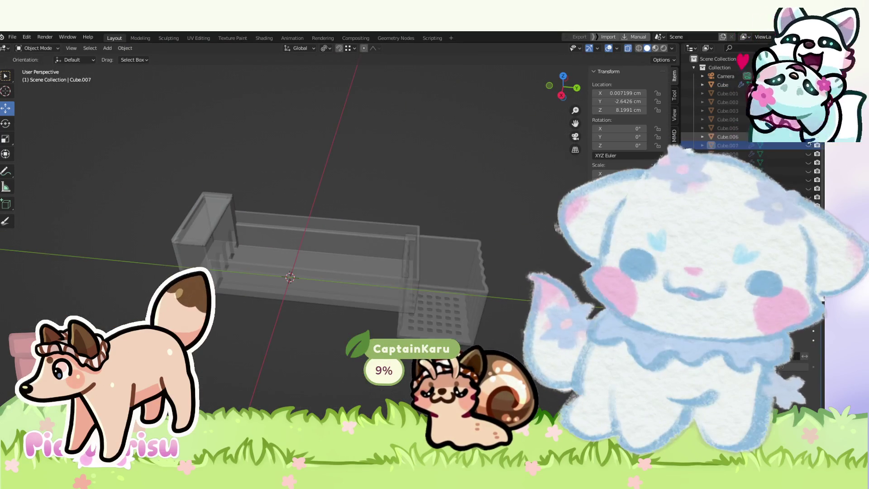
click(482, 311)
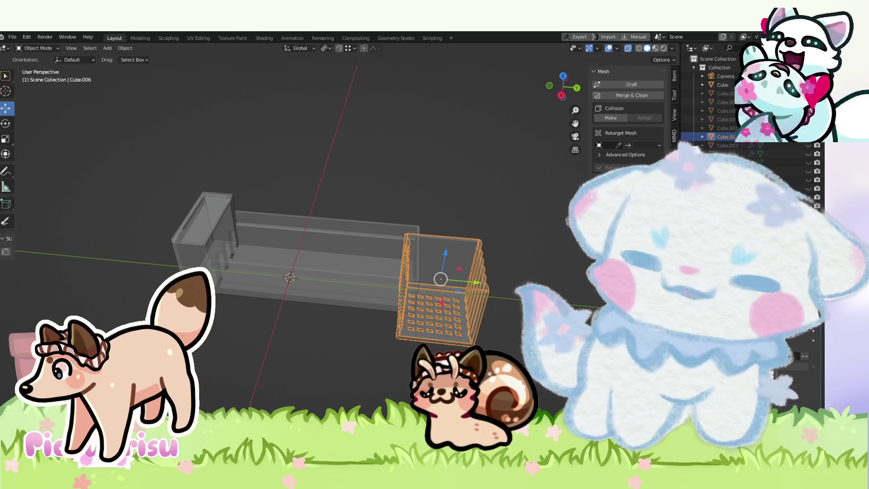
Step: Raise basket Cube.006 in side view and duplicate it in place
key(KP_3)
mouse_move(438, 230)
mouse_down()
mouse_move(441, 162)
mouse_move(393, 276)
mouse_move(391, 268)
mouse_up()
click(440, 166)
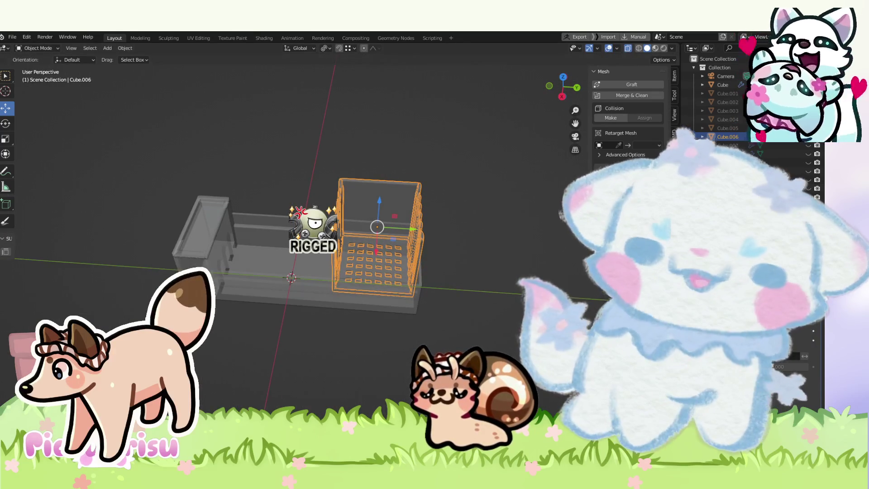
mouse_move(332, 303)
mouse_down()
mouse_move(327, 323)
mouse_move(325, 272)
mouse_move(330, 301)
mouse_move(373, 274)
mouse_up()
key(shift+d)
key(Escape)
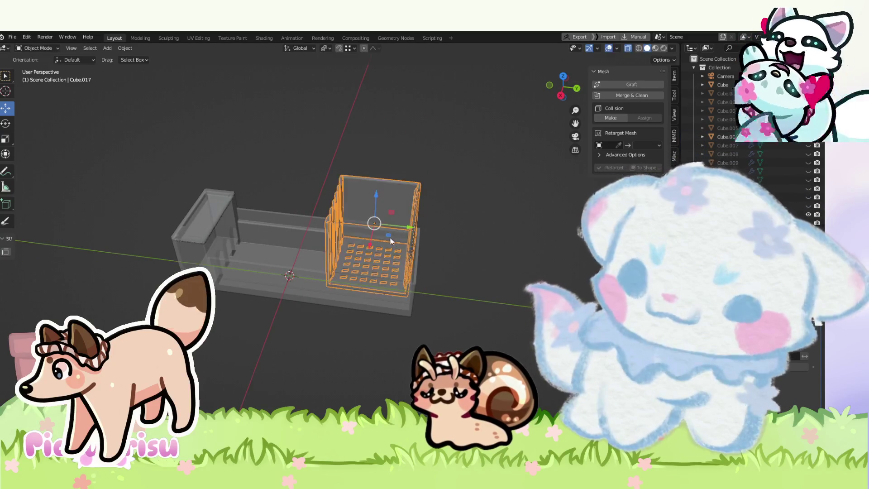
Step: Slide Cube.006 and its duplicate together left along the trough
mouse_move(395, 227)
mouse_down()
mouse_move(348, 290)
mouse_move(377, 317)
mouse_move(343, 315)
mouse_move(335, 366)
mouse_move(322, 346)
mouse_move(329, 330)
mouse_move(324, 378)
mouse_move(337, 266)
mouse_move(376, 296)
mouse_move(306, 284)
mouse_move(387, 247)
mouse_move(359, 312)
mouse_move(347, 316)
mouse_move(339, 276)
mouse_move(357, 237)
mouse_up()
click(325, 266)
click(358, 238)
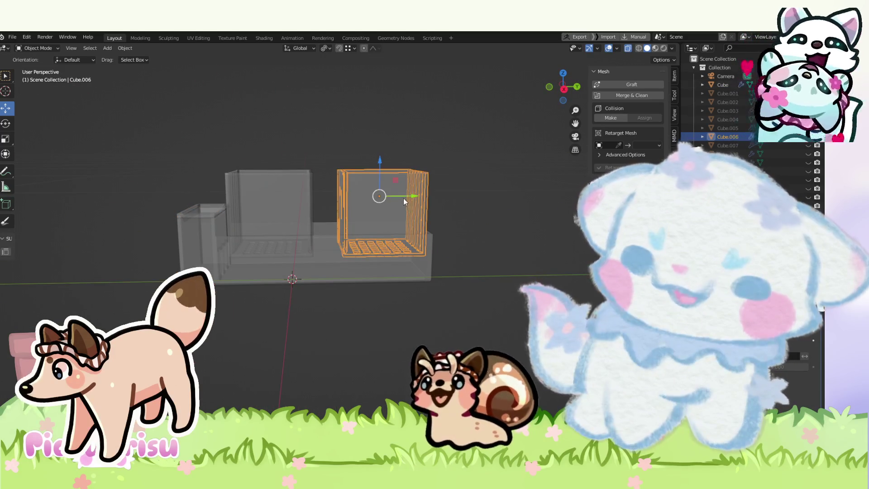
key(g)
click(346, 201)
shift+click(307, 211)
drag(346, 200, 337, 198)
key(alt+a)
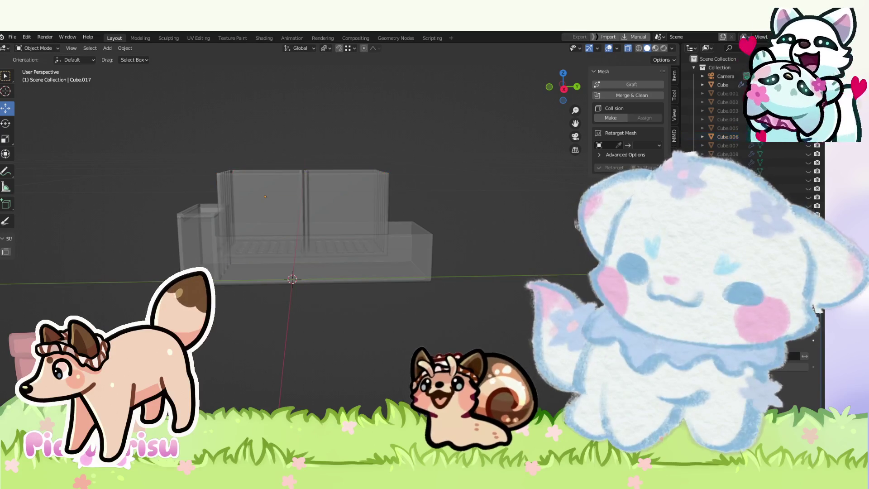
drag(433, 296, 635, 158)
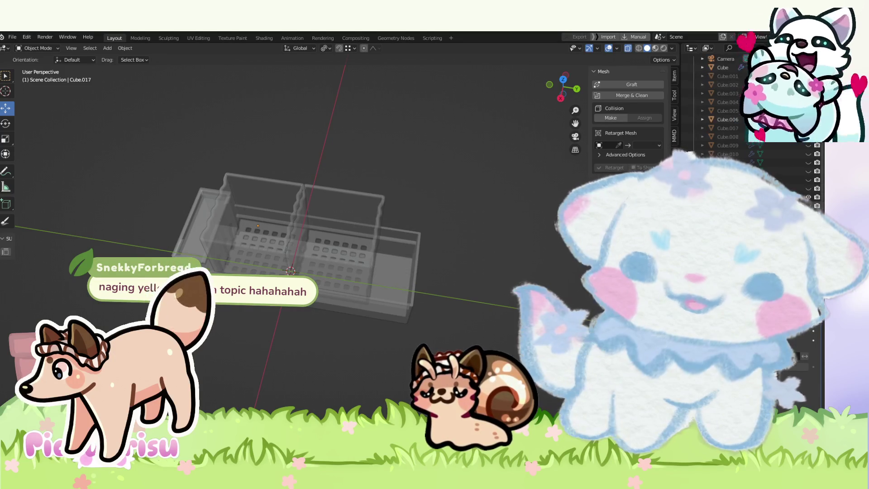
scroll(810, 200, down, 1)
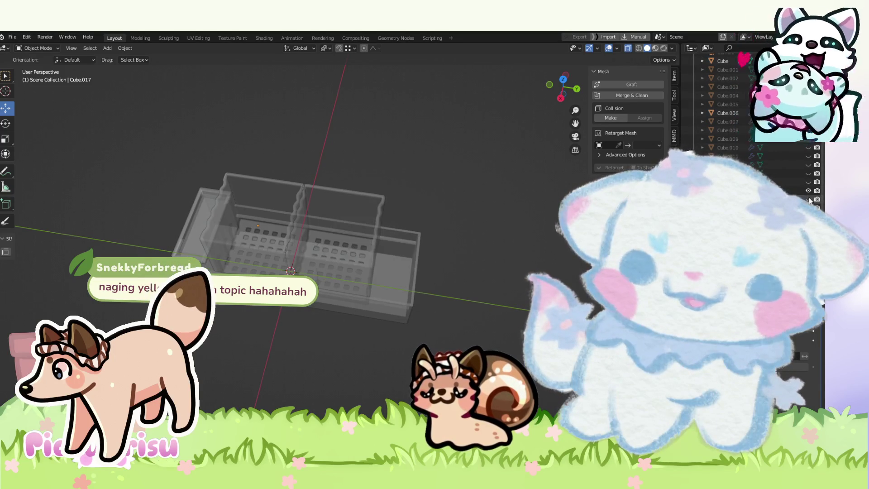
scroll(799, 157, up, 3)
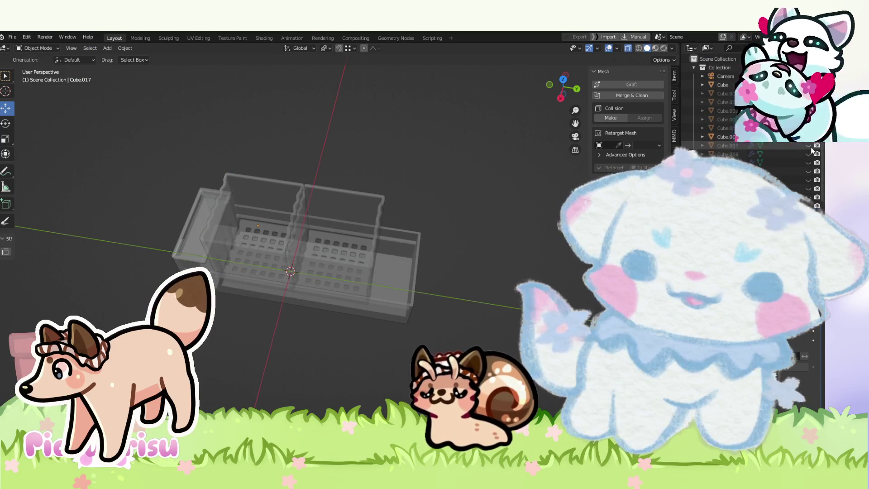
Step: Unhide basket Cube.008 in the Outliner, move it onto the trough and raise it
click(808, 162)
click(808, 163)
click(809, 154)
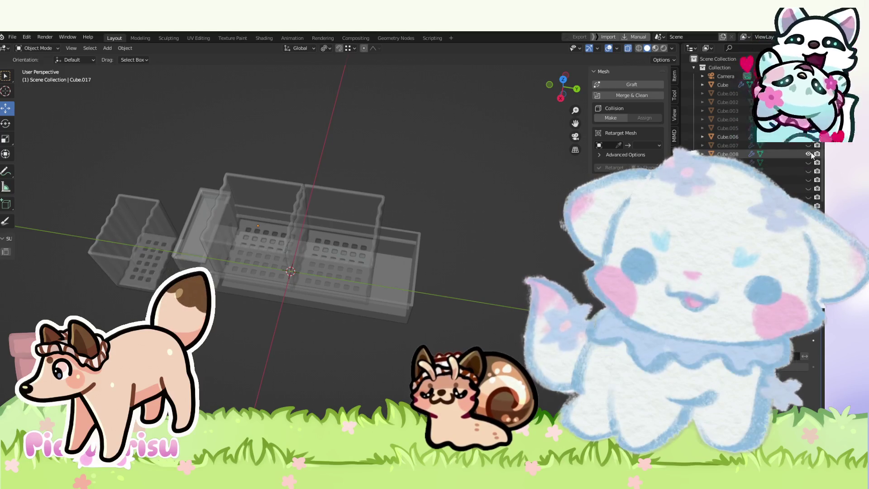
click(142, 263)
click(564, 80)
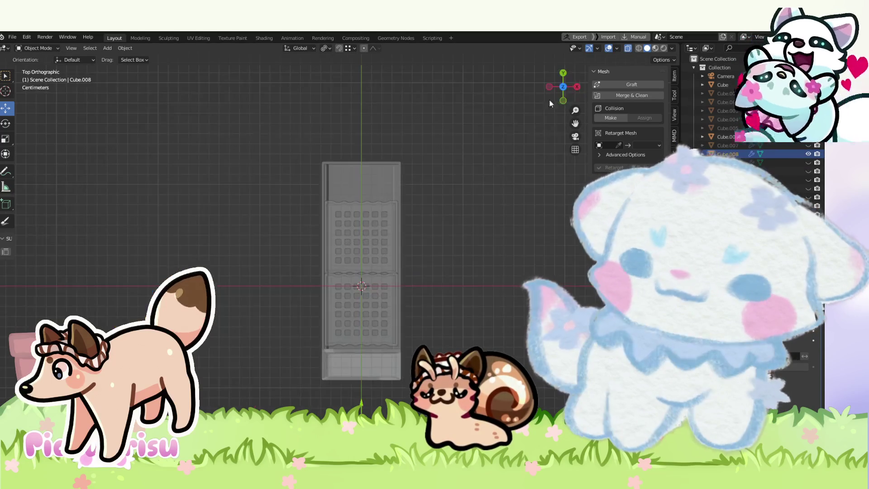
drag(356, 357, 356, 169)
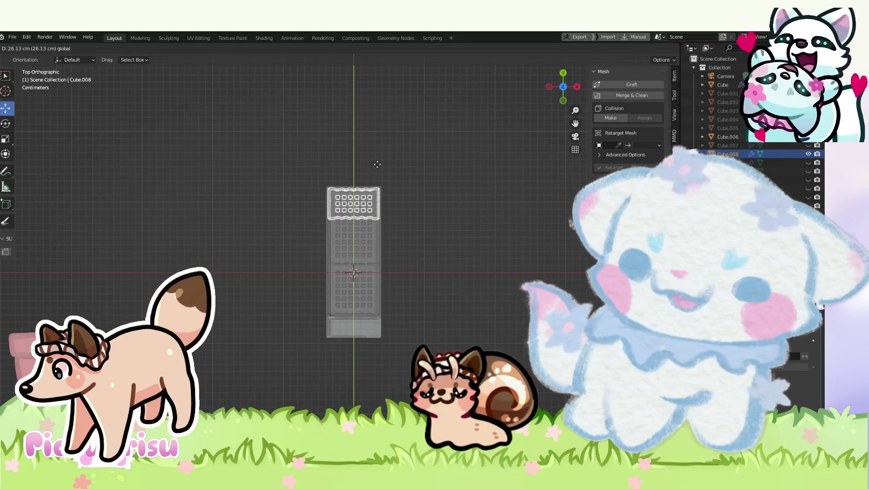
scroll(371, 165, up, 4)
scroll(366, 323, up, 1)
scroll(365, 324, up, 1)
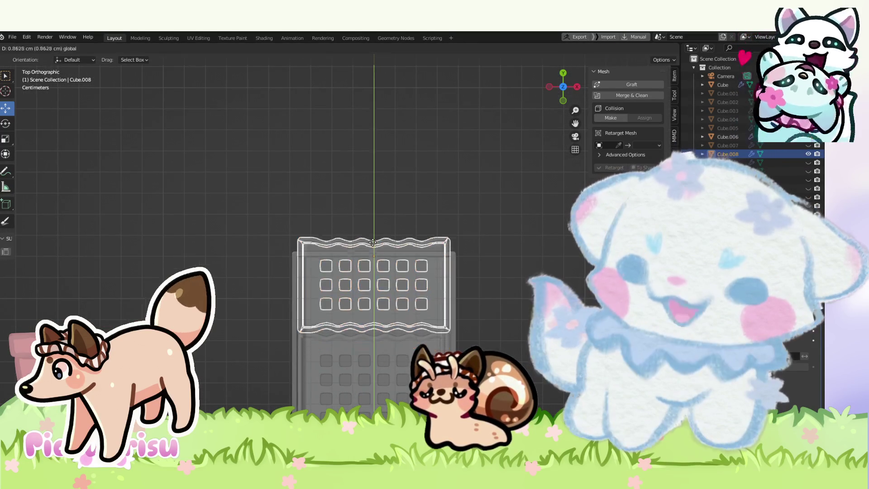
click(420, 186)
mouse_move(420, 186)
mouse_down()
mouse_move(412, 338)
mouse_move(377, 287)
mouse_move(317, 325)
mouse_up()
click(316, 325)
drag(332, 245, 332, 151)
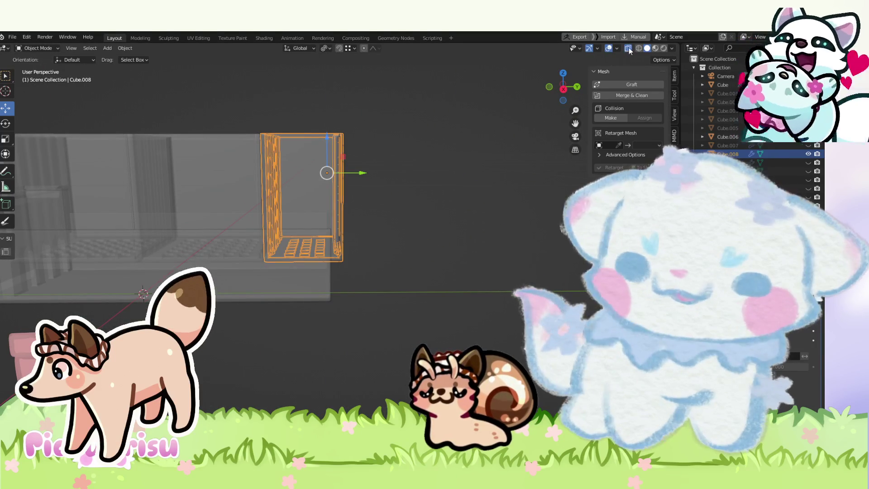
Step: Show solid shading and slide basket Cube.008 along the trough beside the middle basket
click(629, 51)
mouse_move(388, 259)
mouse_down()
mouse_move(442, 266)
mouse_move(392, 335)
mouse_move(309, 314)
mouse_move(395, 330)
mouse_move(467, 295)
mouse_up()
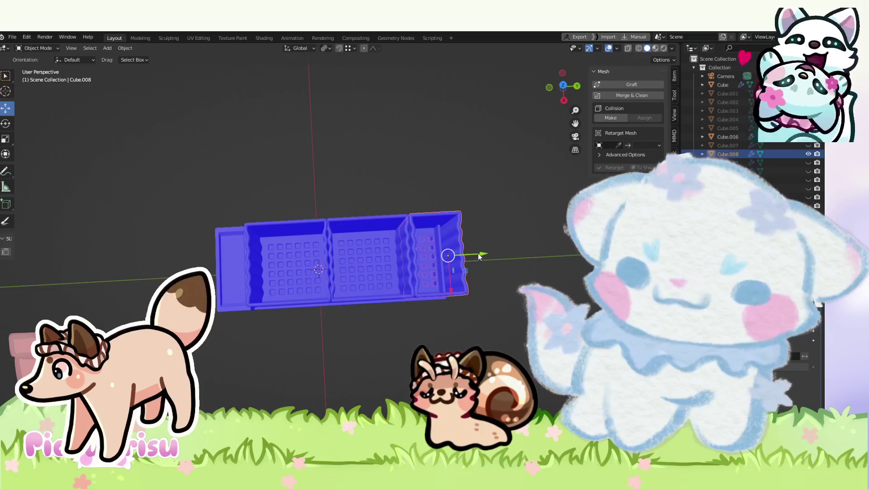
drag(479, 256, 516, 257)
mouse_move(412, 271)
mouse_down()
mouse_move(393, 196)
mouse_move(411, 175)
mouse_up()
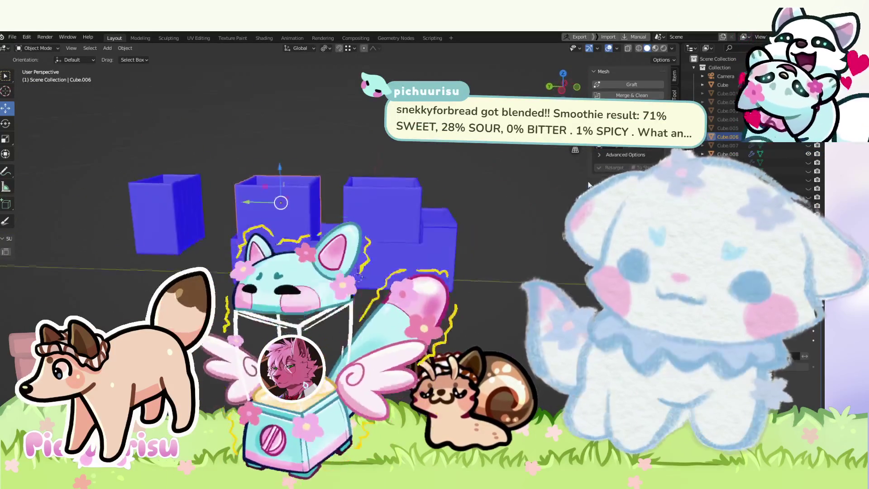
drag(411, 175, 76, 280)
drag(457, 262, 371, 222)
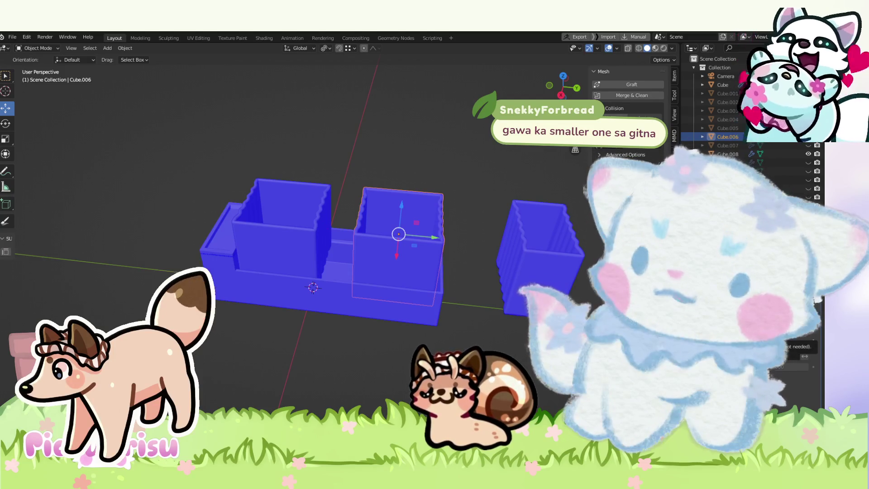
key(alt+z)
key(alt+z)
click(538, 244)
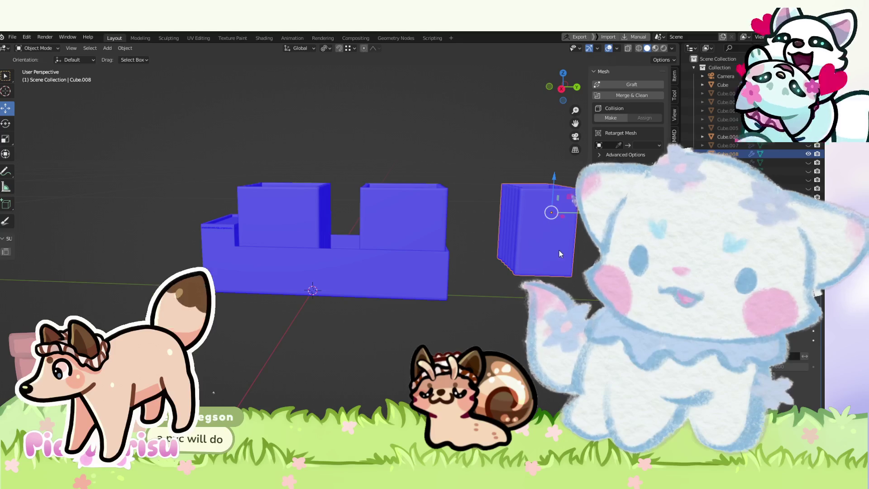
drag(573, 212, 393, 209)
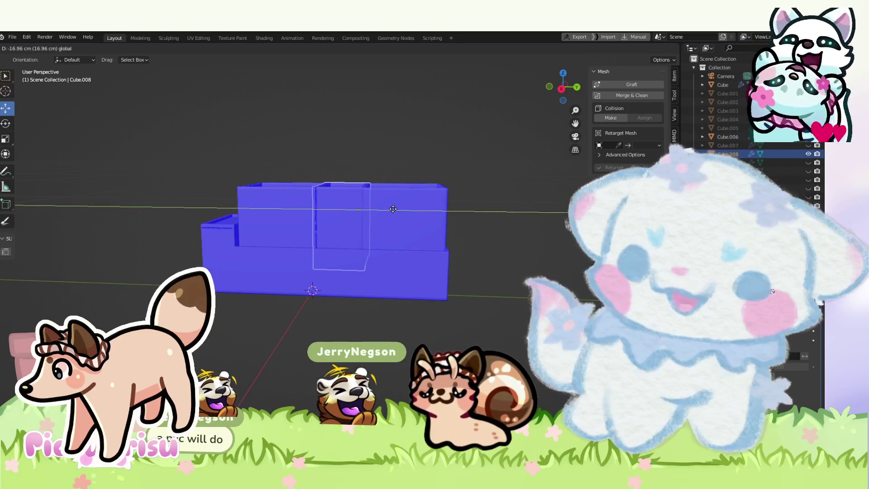
click(393, 209)
mouse_move(396, 276)
mouse_down()
mouse_move(398, 224)
mouse_move(395, 297)
mouse_move(402, 282)
mouse_move(625, 282)
mouse_move(417, 326)
mouse_move(580, 274)
mouse_move(411, 246)
mouse_up()
scroll(395, 297, up, 2)
Step: Put the right basket Cube.017 into Edit Mode
click(408, 240)
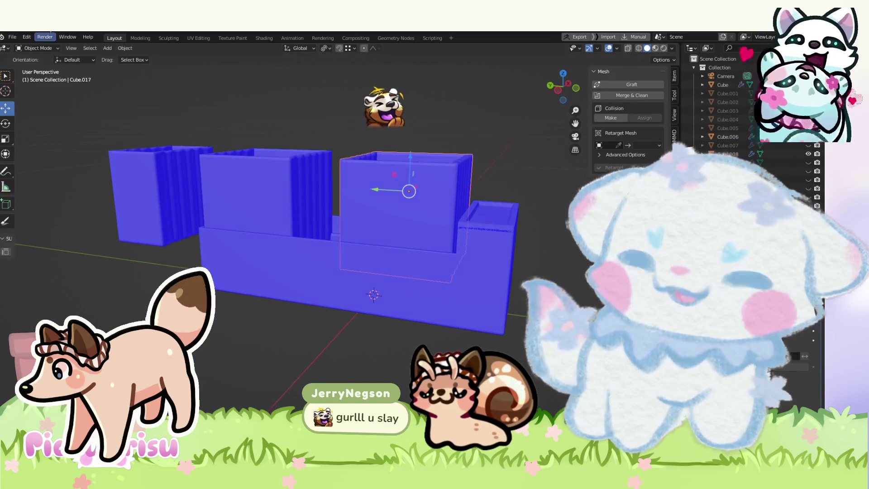
click(44, 48)
click(36, 67)
scroll(426, 203, up, 3)
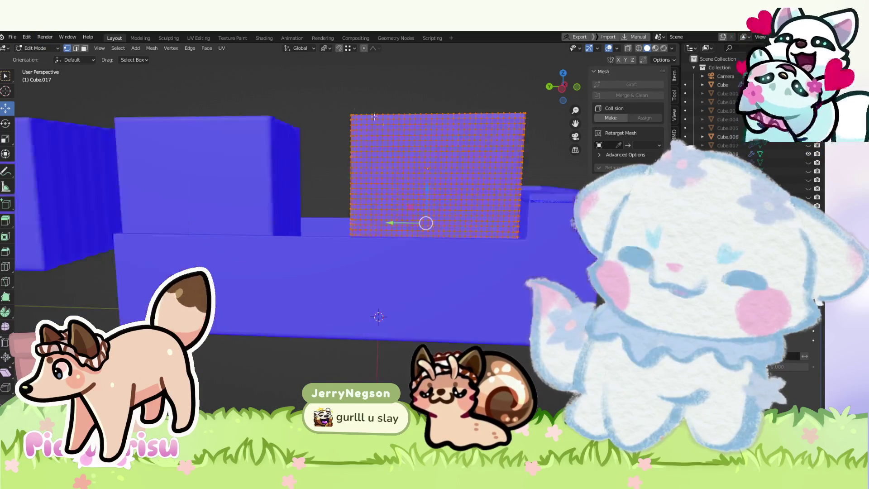
Step: Select the basket's top vertex rows in X-ray side view and raise them about 5 cm
drag(311, 69, 545, 155)
key(g)
key(z)
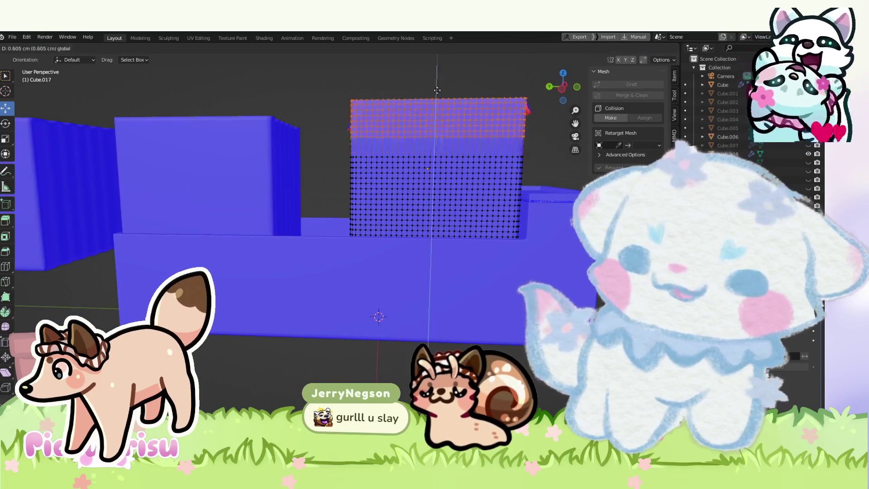
click(434, 244)
click(563, 88)
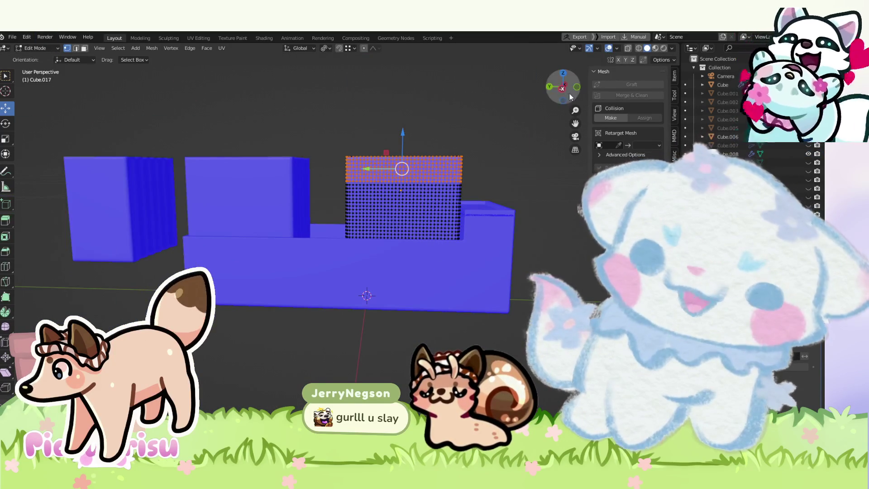
click(628, 48)
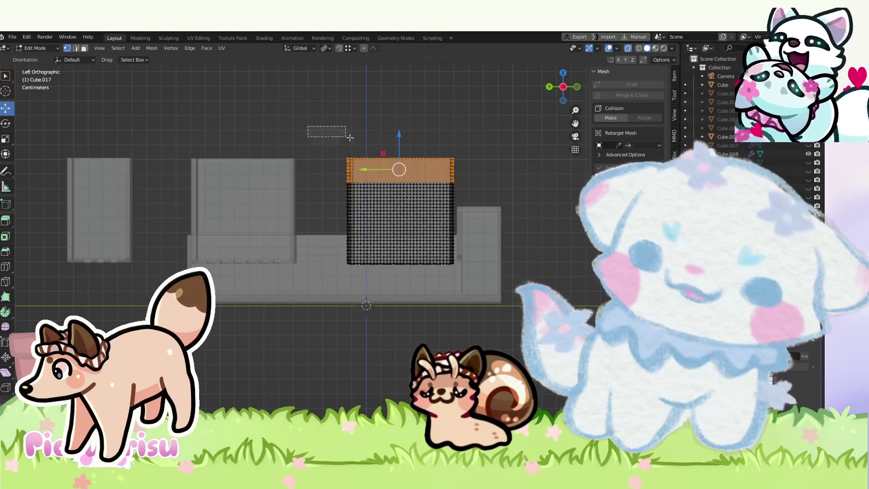
drag(350, 137, 475, 179)
drag(399, 142, 406, 65)
Step: Inspect the taller basket from several angles and return to Object Mode
mouse_move(428, 127)
mouse_down()
mouse_move(397, 180)
mouse_move(375, 163)
mouse_move(362, 190)
mouse_up()
mouse_move(529, 257)
mouse_down()
mouse_move(449, 266)
mouse_move(441, 257)
mouse_up()
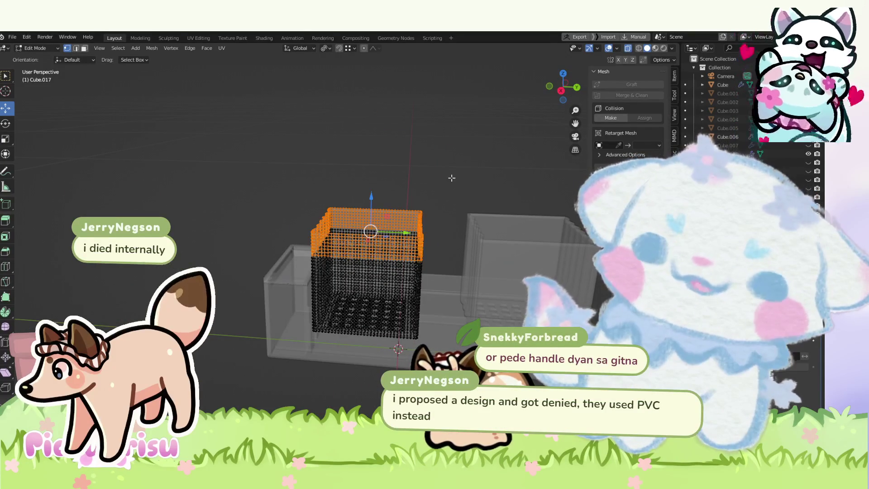
drag(529, 263, 392, 283)
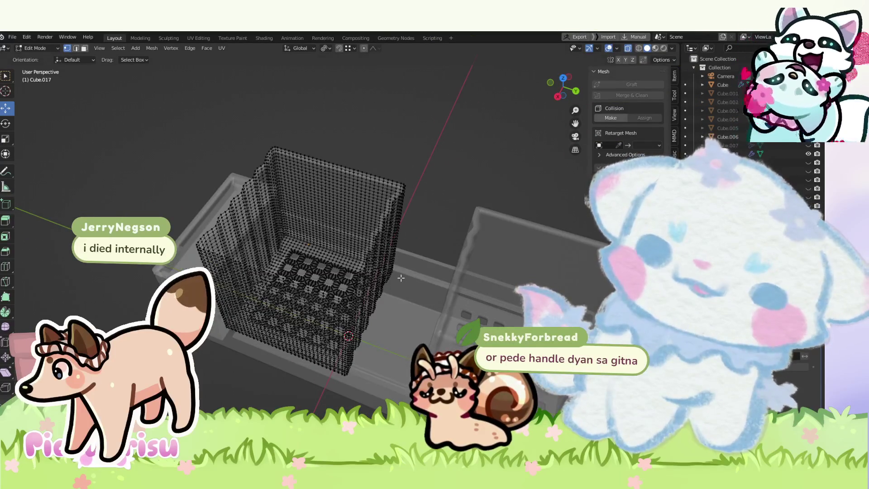
mouse_move(400, 277)
mouse_down()
mouse_move(406, 293)
mouse_move(267, 299)
mouse_move(49, 64)
mouse_up()
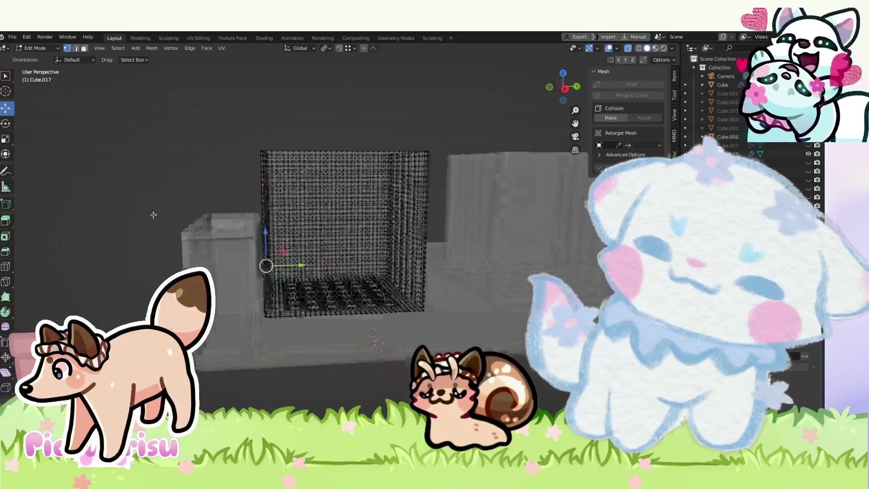
click(44, 60)
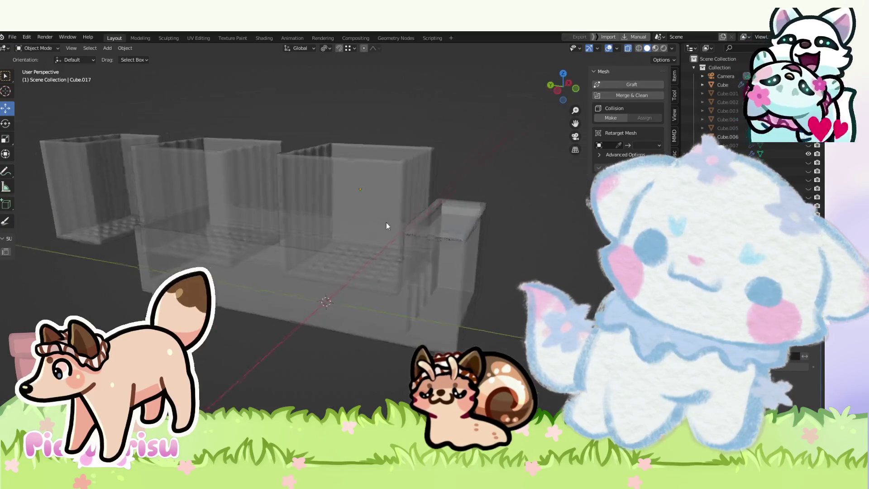
Step: Restore solid shading, try lifting the lid above the baskets, then undo it
click(627, 48)
click(455, 220)
mouse_move(455, 220)
mouse_down()
mouse_move(401, 232)
mouse_move(447, 237)
mouse_up()
mouse_move(337, 311)
mouse_down()
mouse_move(495, 257)
mouse_move(538, 231)
mouse_move(332, 284)
mouse_move(323, 299)
mouse_move(346, 284)
mouse_up()
key(ctrl+z)
key(ctrl+z)
Step: Slide the middle basket along the trough on the Y axis
click(414, 235)
key(g)
key(y)
click(418, 225)
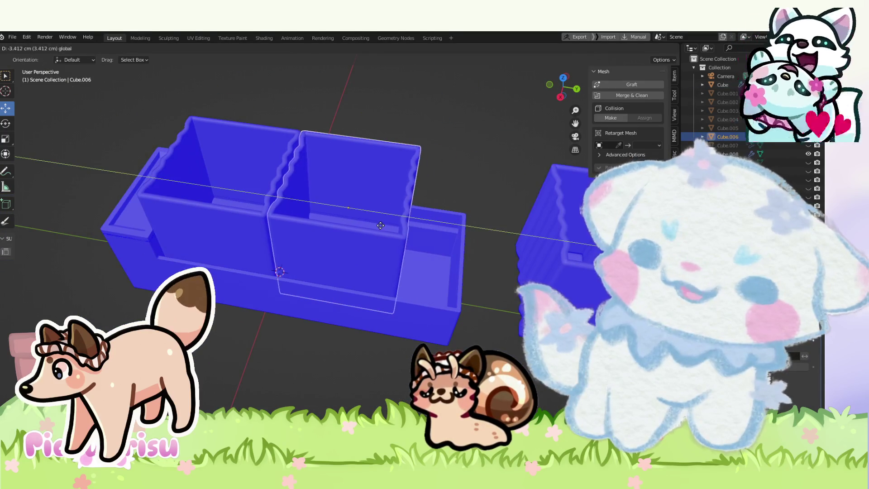
mouse_move(419, 225)
mouse_down()
mouse_move(371, 317)
mouse_move(387, 377)
mouse_move(362, 331)
mouse_up()
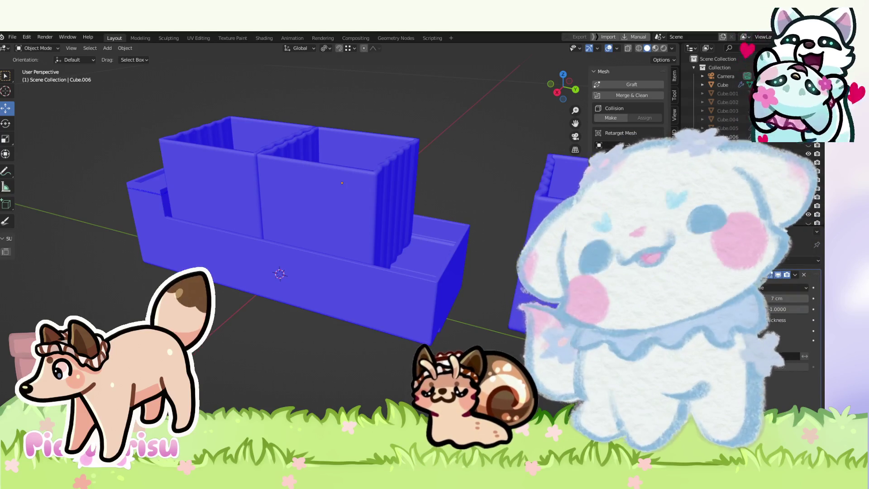
mouse_move(445, 257)
mouse_down()
mouse_move(458, 337)
mouse_move(458, 263)
mouse_move(446, 282)
mouse_move(466, 308)
mouse_move(456, 308)
mouse_move(457, 344)
mouse_up()
scroll(537, 91, down, 2)
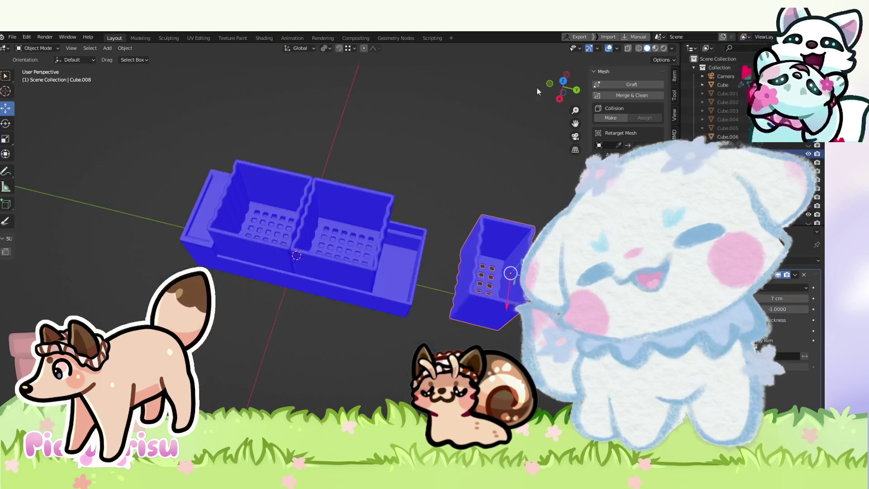
Step: In top view, move basket Cube.008 down along the trough
click(561, 85)
key(g)
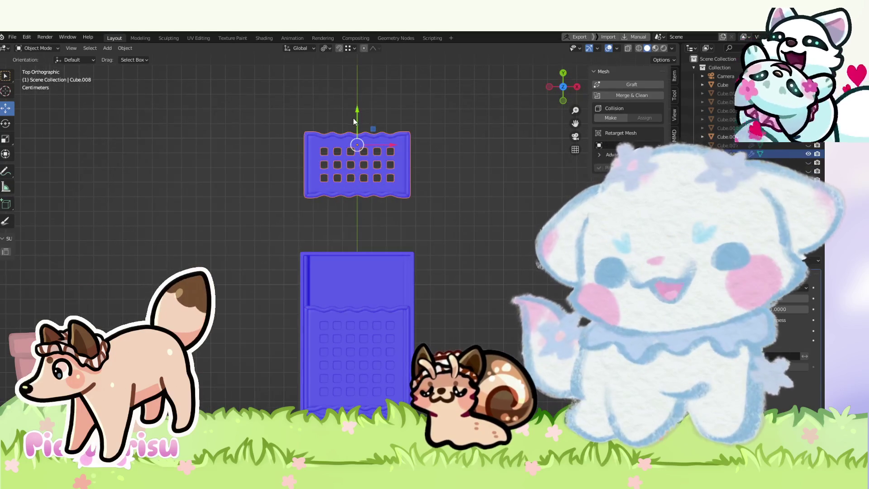
click(350, 221)
mouse_move(451, 259)
mouse_down()
mouse_move(388, 232)
mouse_move(369, 204)
mouse_move(371, 273)
mouse_move(370, 240)
mouse_up()
key(g)
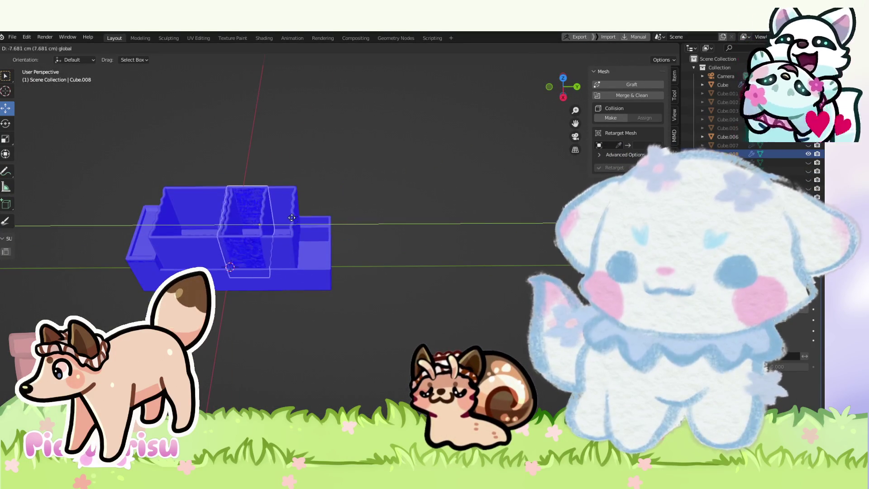
click(294, 217)
Step: Drag Cube.006's X arrow to line it up with the other baskets
click(297, 236)
drag(297, 226, 328, 228)
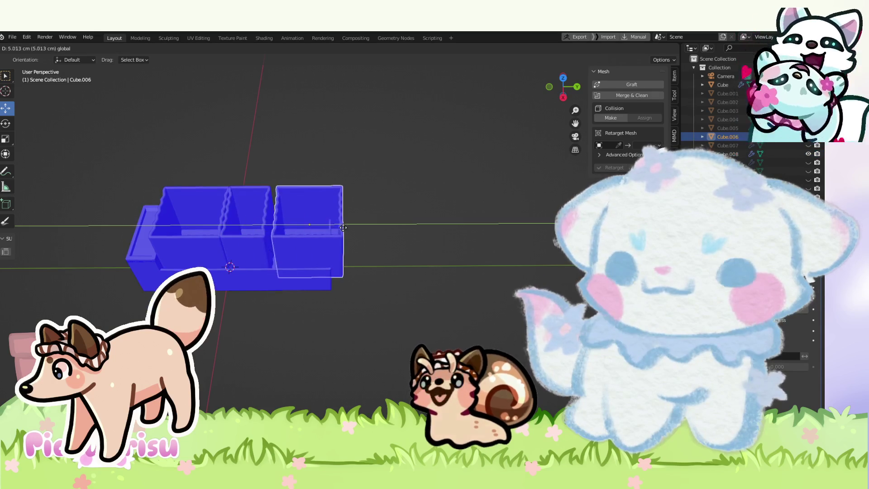
scroll(328, 229, up, 2)
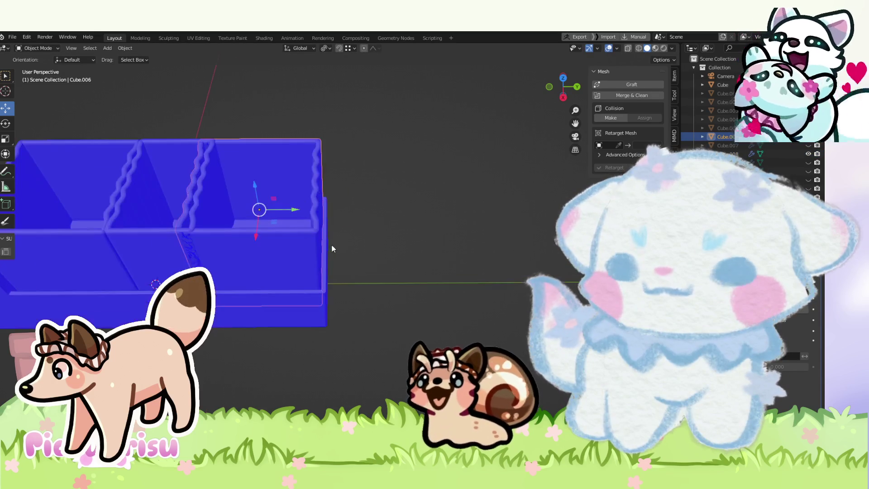
drag(328, 229, 294, 209)
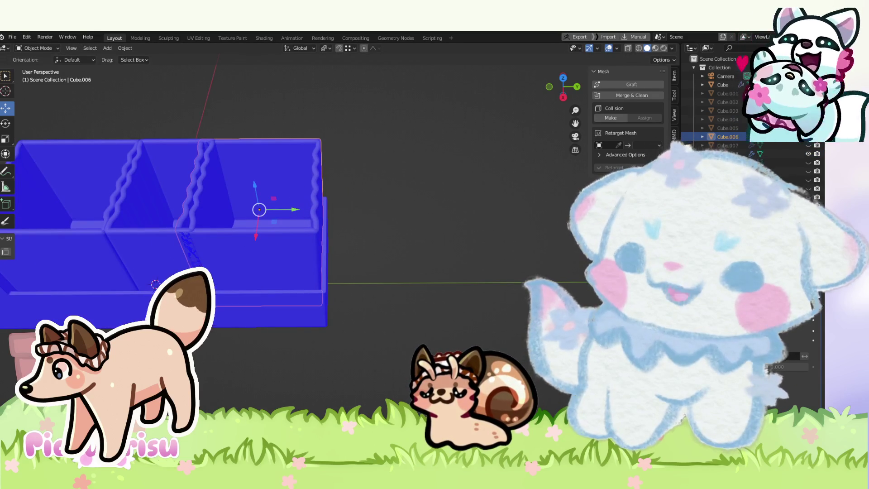
scroll(414, 292, down, 2)
mouse_move(413, 292)
mouse_down()
mouse_move(460, 292)
mouse_move(399, 310)
mouse_up()
scroll(389, 285, up, 2)
scroll(389, 284, up, 1)
click(411, 308)
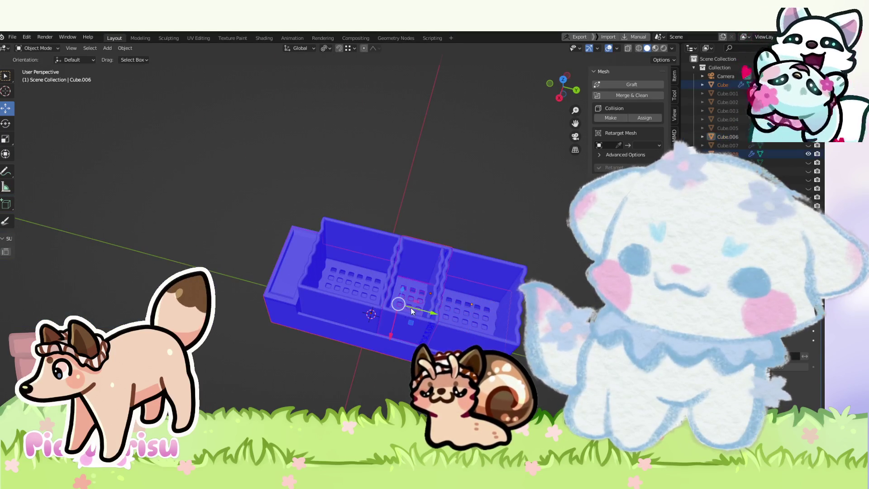
Step: Turn off viewport overlays to see the grey planter and zoom in on the rack
click(561, 81)
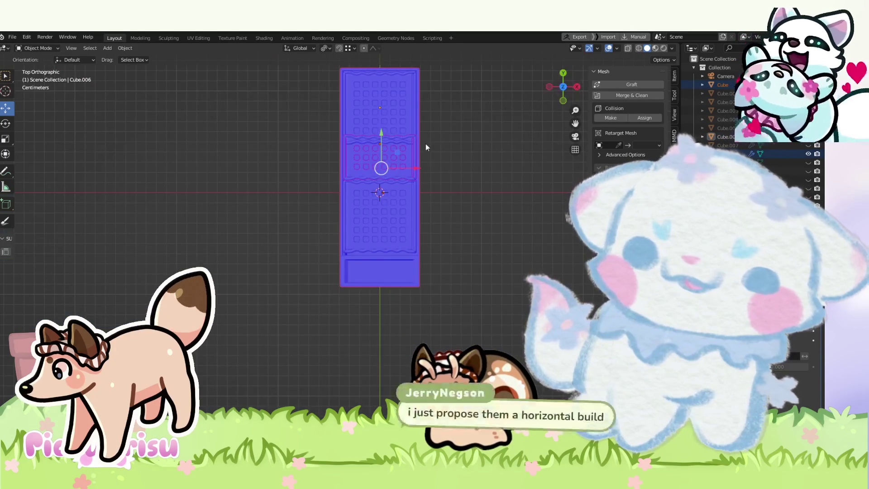
mouse_move(517, 332)
mouse_down()
mouse_move(433, 340)
mouse_move(453, 362)
mouse_up()
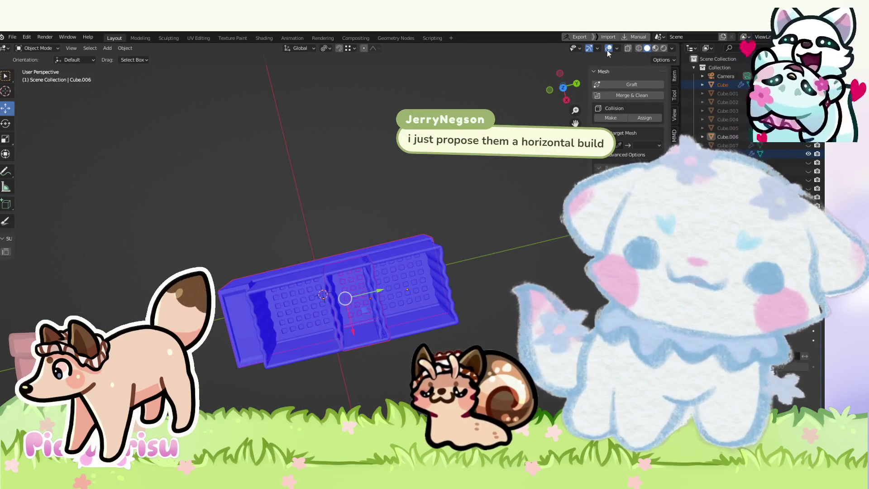
click(608, 50)
click(563, 87)
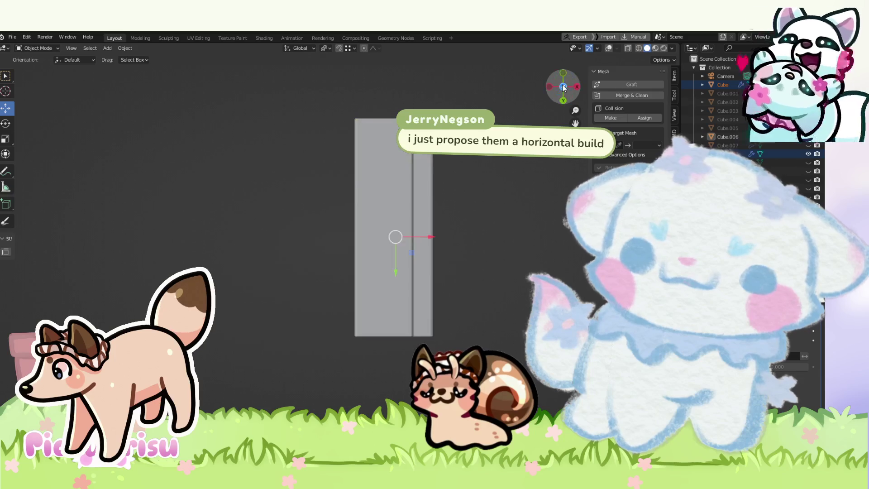
drag(563, 78, 323, 320)
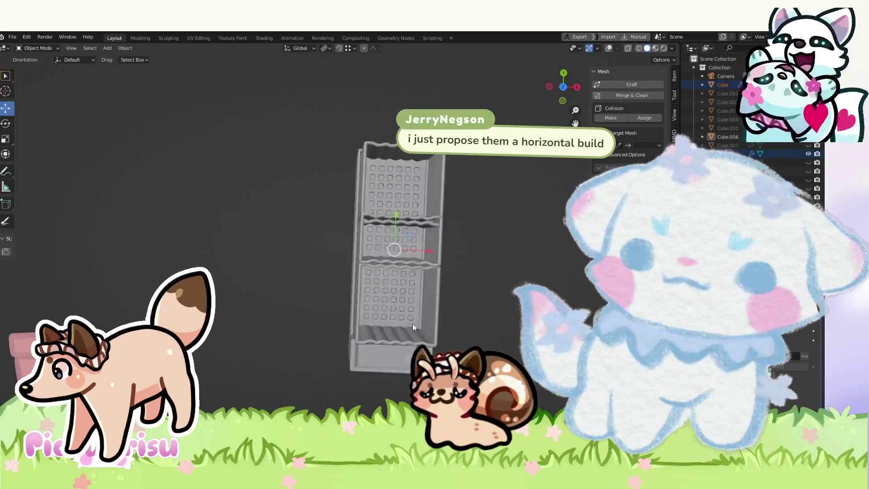
scroll(317, 313, up, 3)
scroll(362, 297, up, 3)
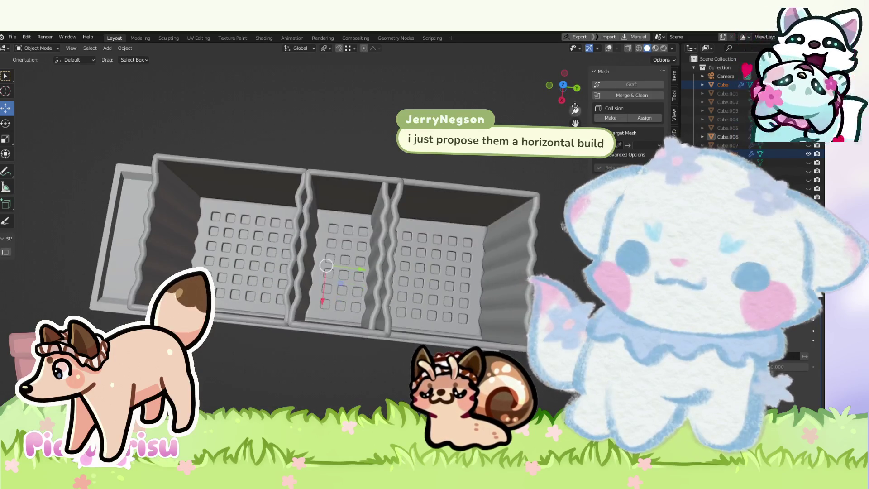
Step: In top view, select the upper wavy rim piece and shift it about 2.6 cm sideways
click(563, 86)
scroll(378, 234, up, 5)
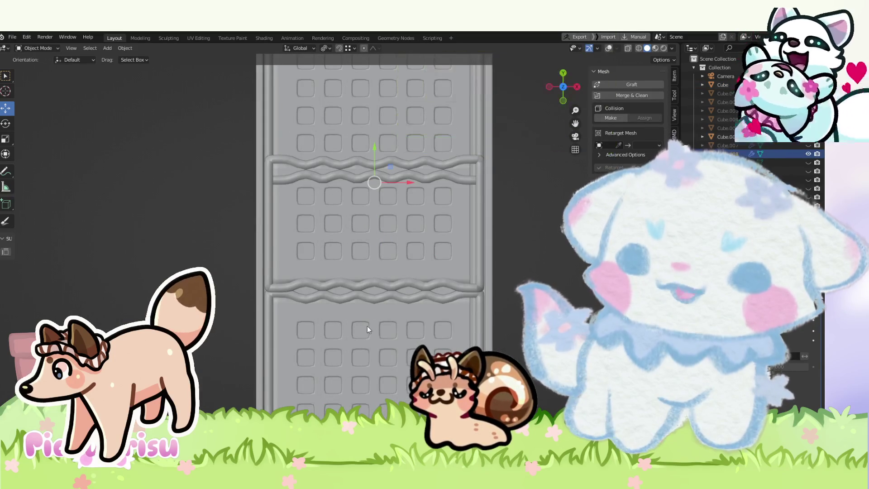
click(368, 297)
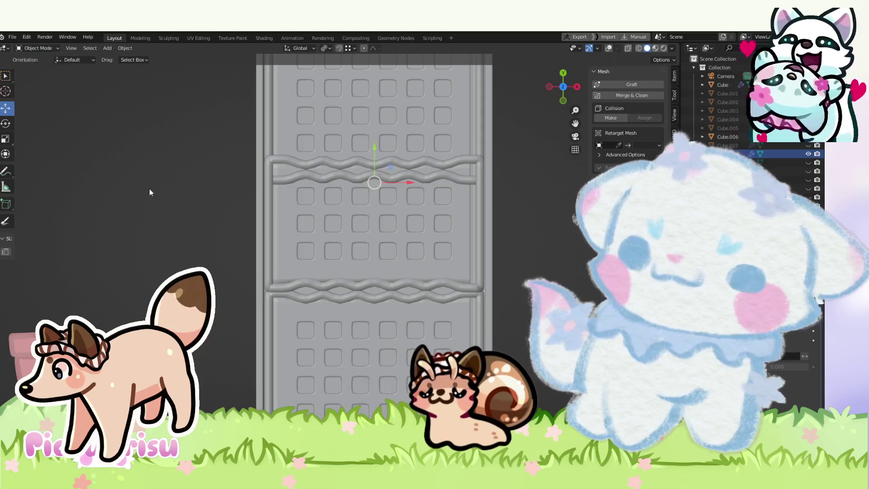
drag(401, 180, 450, 188)
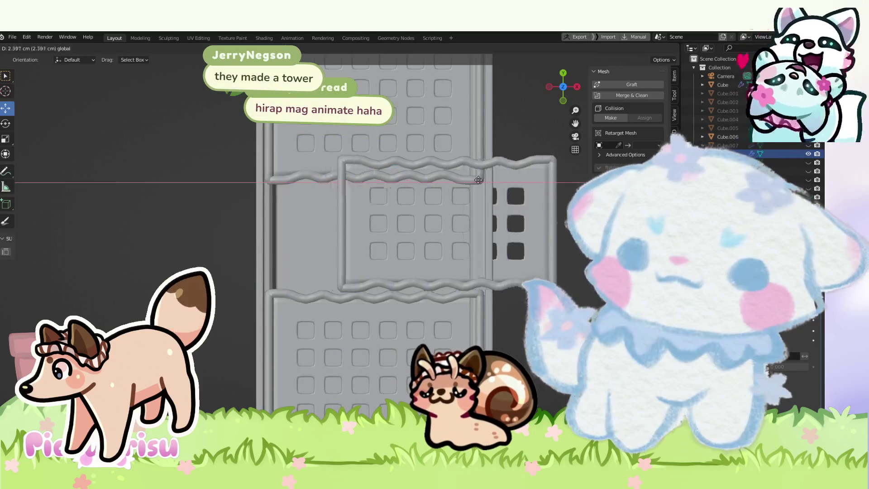
Step: Cancel the rim move, restore overlays, and delete the extra middle block Cube.018
right_click(450, 190)
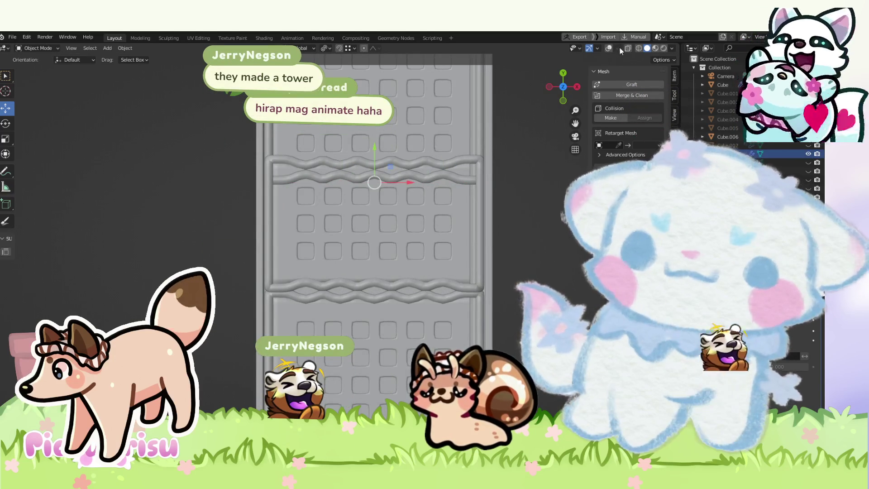
click(609, 48)
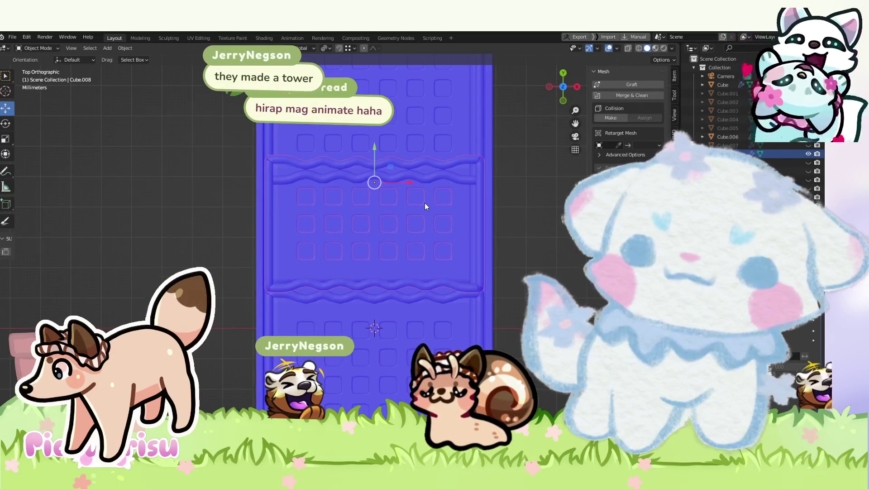
drag(425, 203, 415, 243)
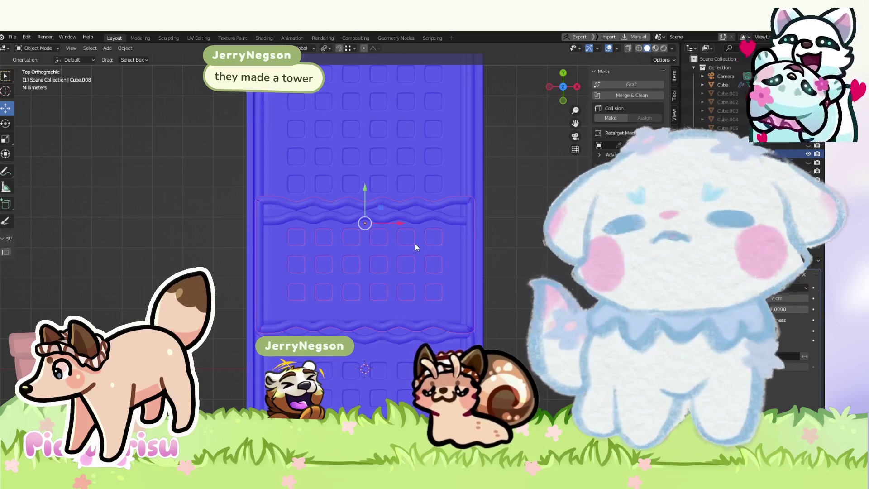
click(415, 245)
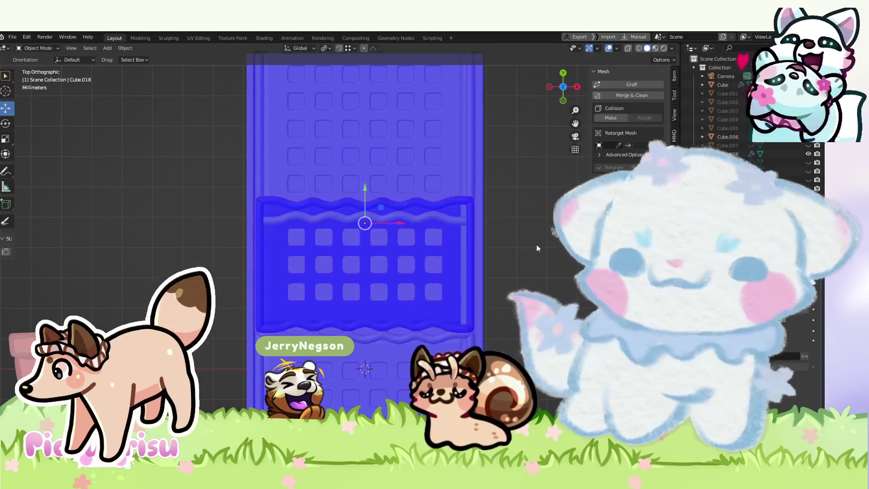
scroll(812, 171, down, 2)
key(ctrl+z)
scroll(420, 278, up, 1)
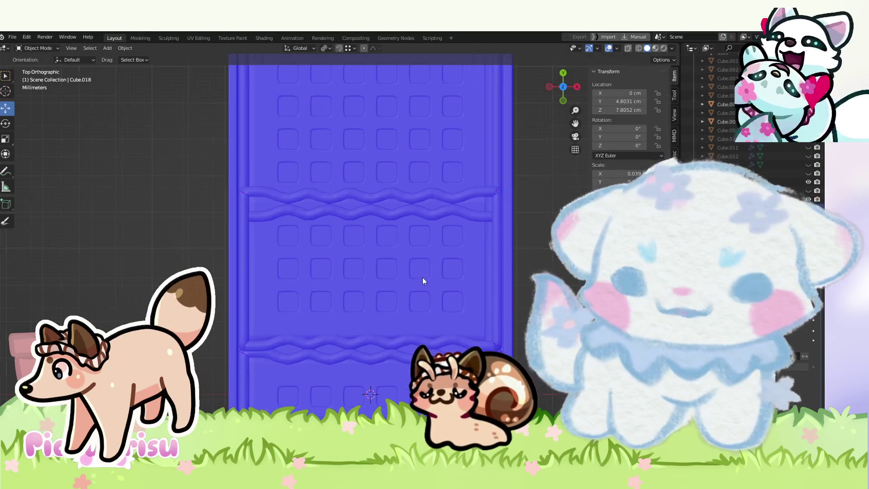
Step: Move Cube.008 about 0.56 cm along Y so the three baskets line up
drag(370, 207, 368, 226)
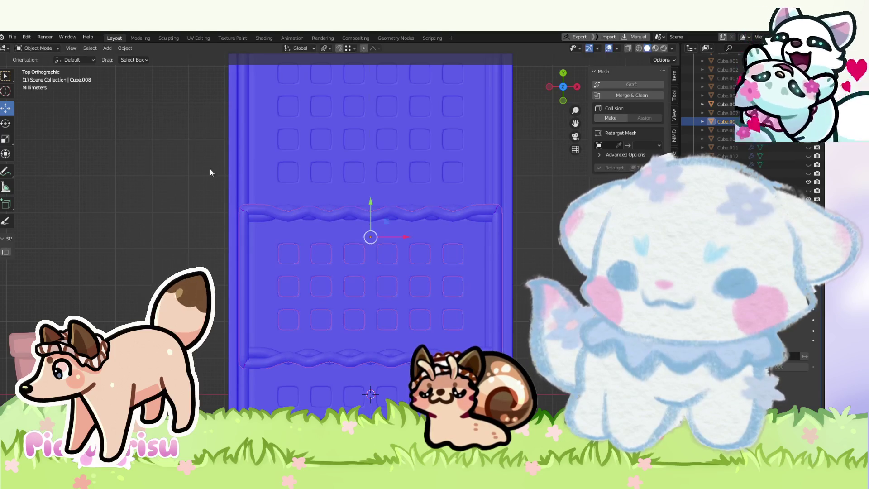
mouse_move(324, 249)
mouse_down()
mouse_move(308, 235)
mouse_move(305, 253)
mouse_move(397, 307)
mouse_up()
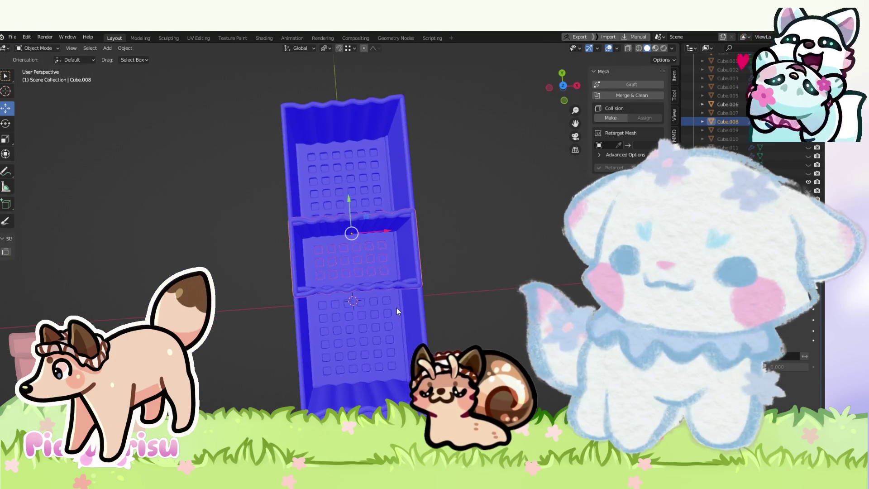
click(566, 86)
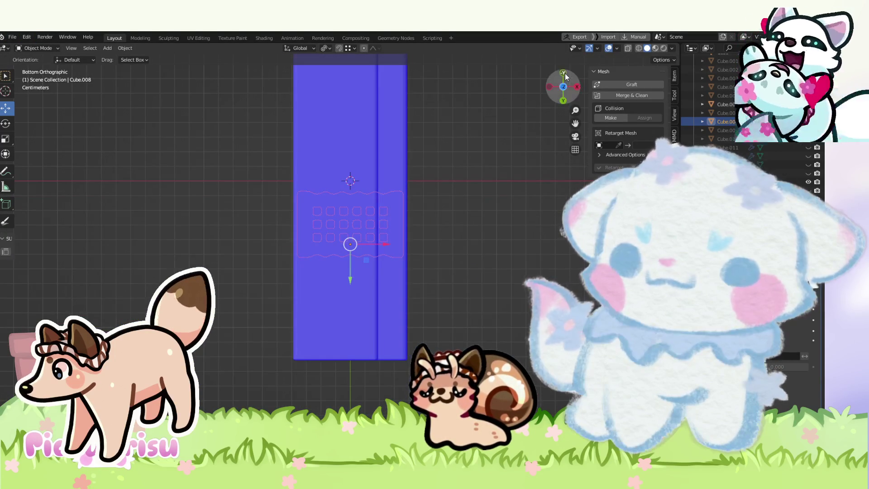
Step: Switch to orthographic top view and put basket Cube.008 into Edit Mode
click(566, 77)
click(564, 74)
scroll(393, 249, up, 2)
click(39, 48)
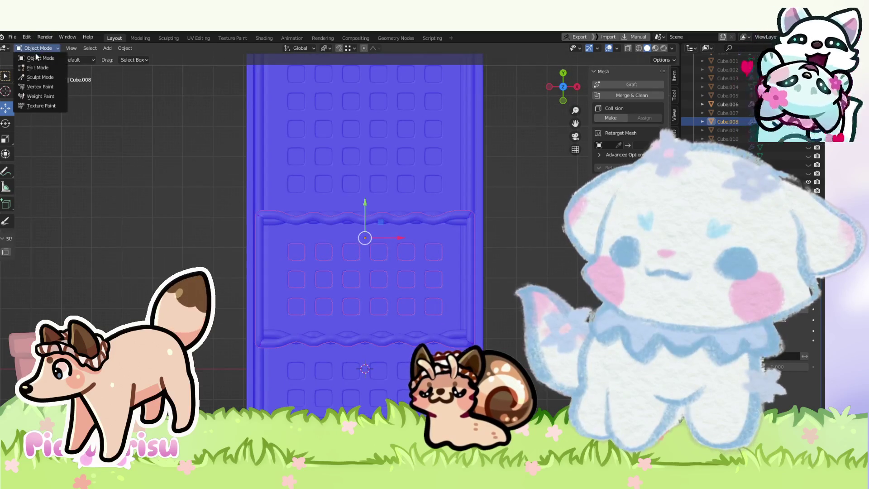
click(35, 55)
scroll(354, 234, up, 2)
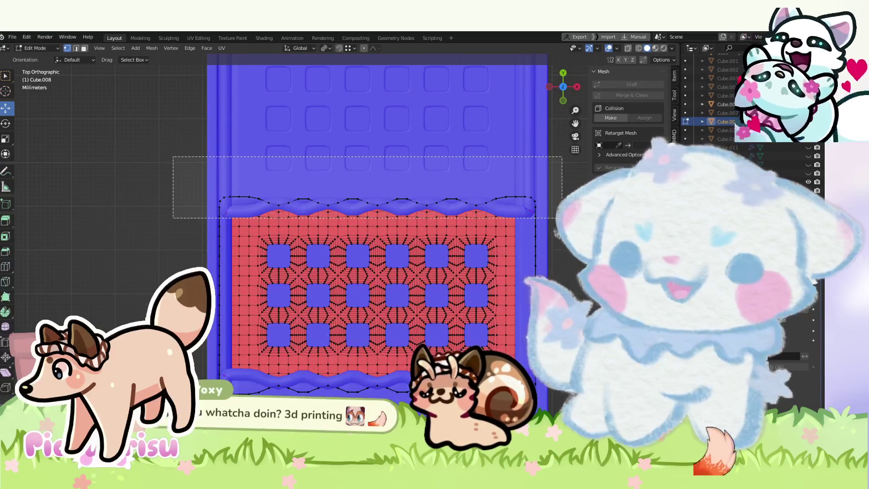
Step: With X-ray on, select the top rim vertex row and lower it about 0.2 cm
drag(315, 192, 539, 210)
scroll(394, 184, up, 1)
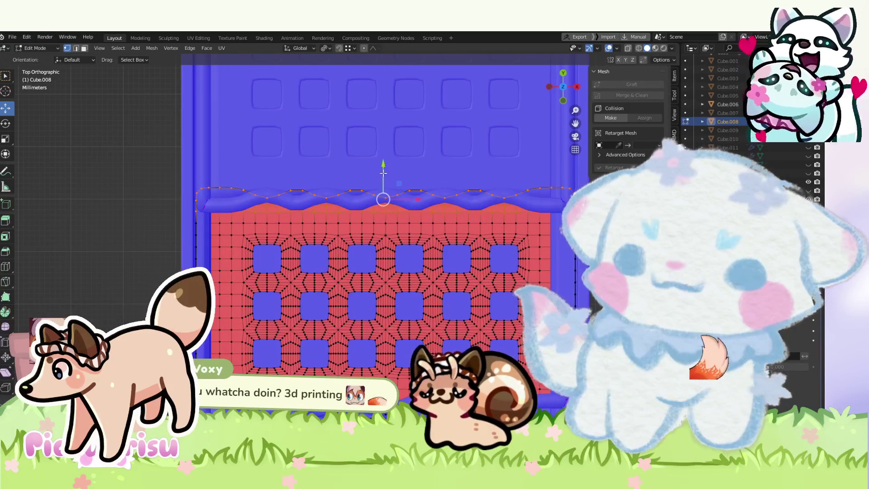
click(384, 198)
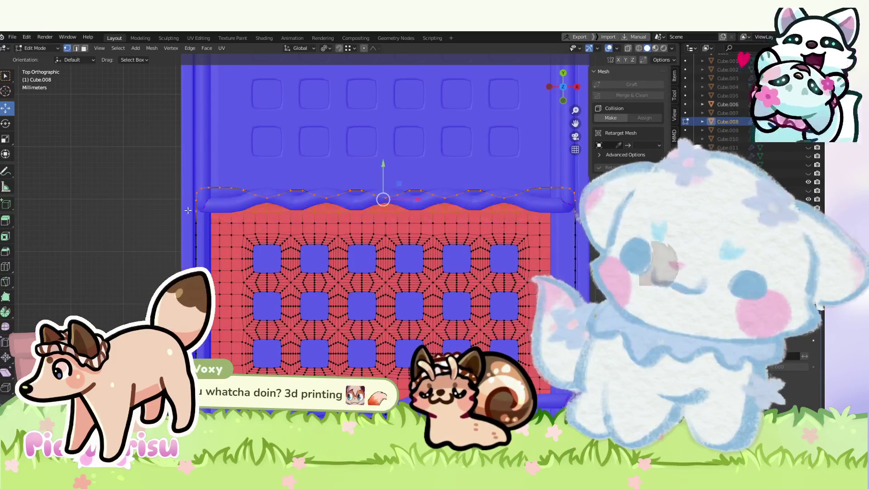
drag(180, 217, 566, 225)
scroll(394, 209, up, 2)
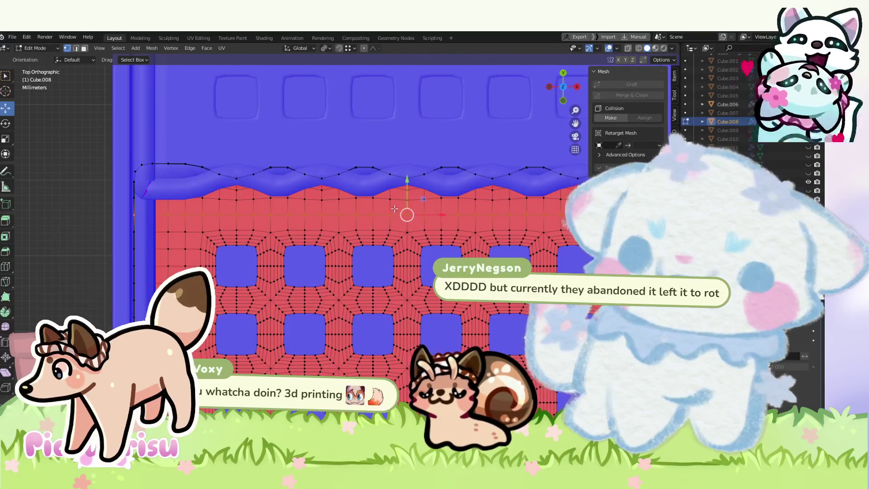
click(627, 49)
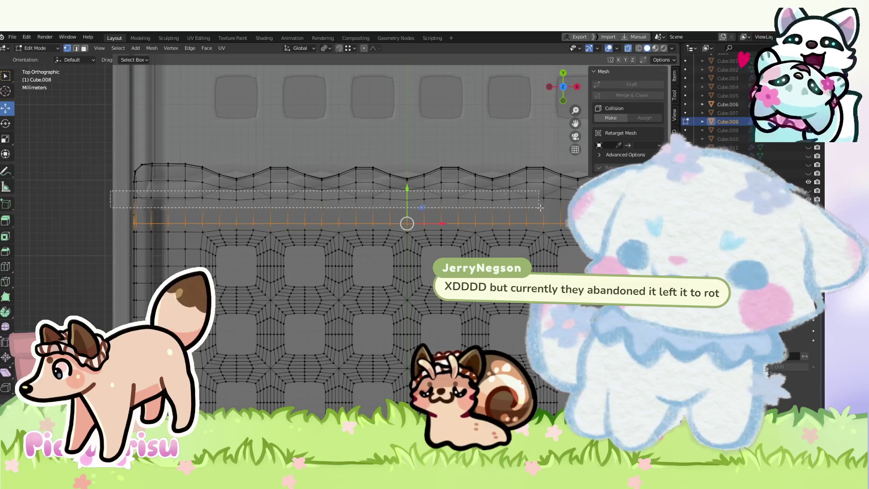
drag(564, 207, 564, 207)
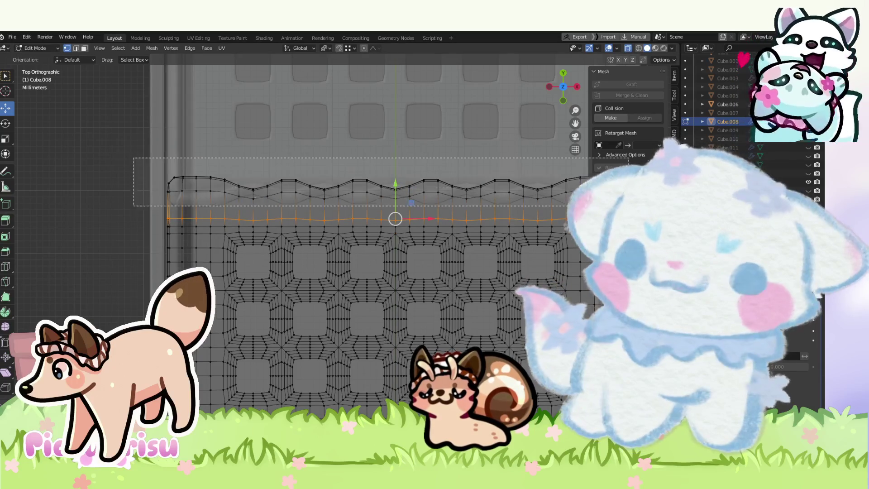
drag(571, 207, 572, 208)
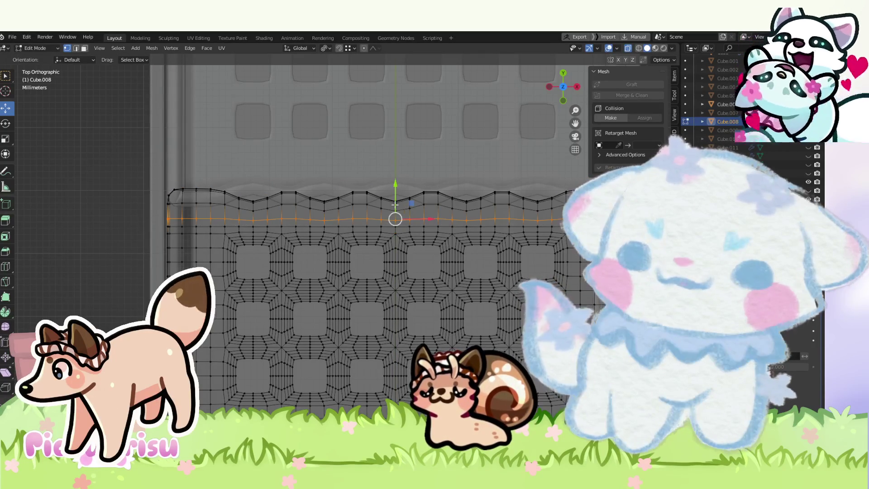
scroll(394, 205, up, 2)
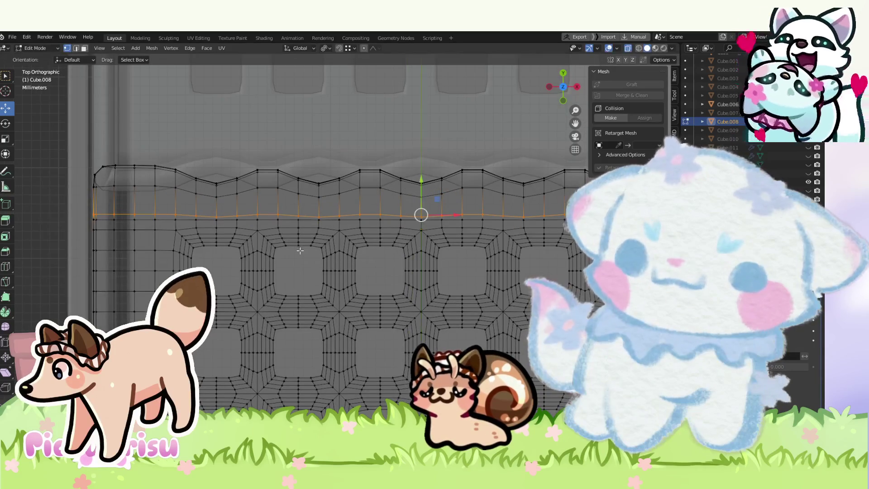
scroll(300, 251, down, 1)
scroll(113, 169, down, 1)
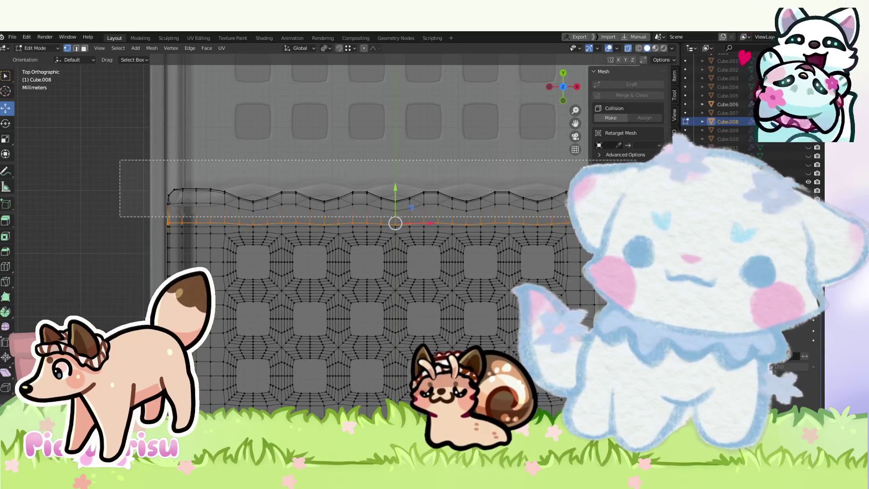
drag(120, 159, 584, 217)
drag(396, 173, 397, 189)
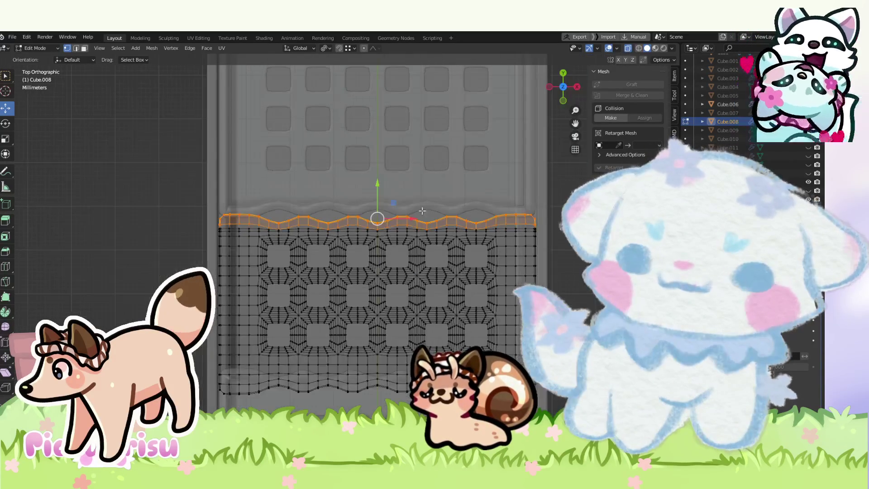
Step: Select the lower wavy edge loop of Cube.008 and raise it about 0.35 cm
scroll(397, 188, down, 2)
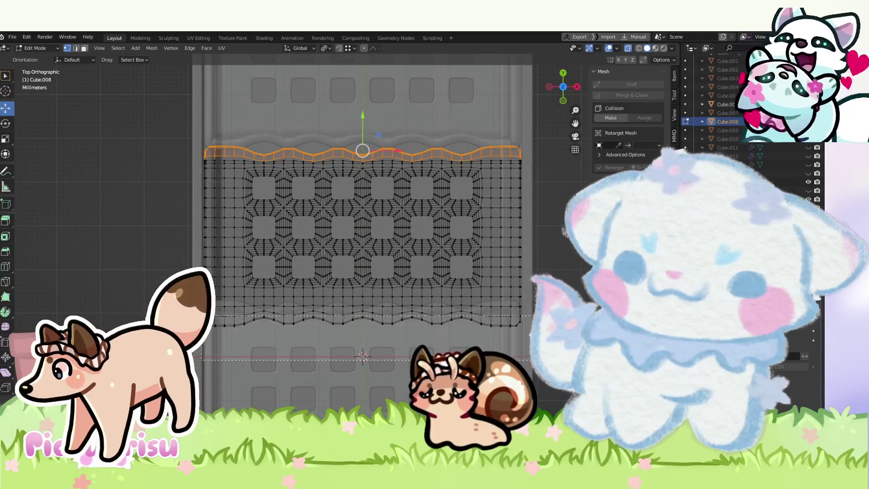
drag(199, 316, 527, 360)
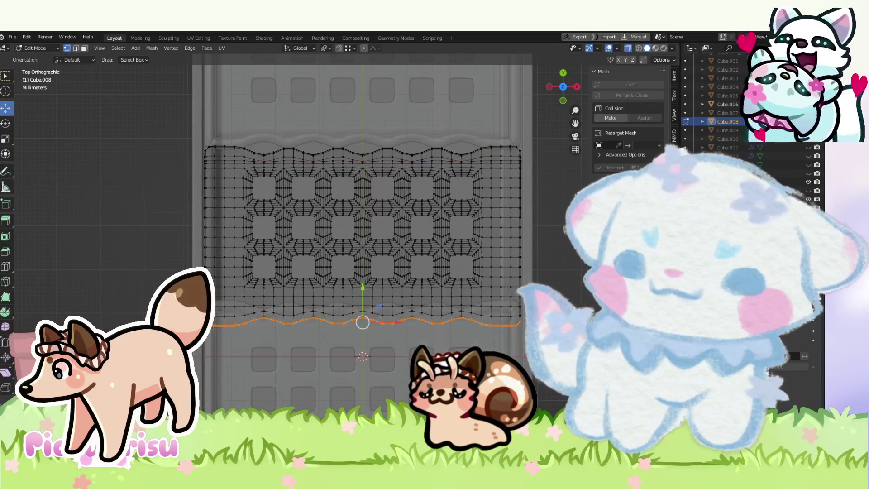
drag(583, 297, 583, 298)
scroll(394, 307, up, 1)
mouse_move(372, 291)
mouse_down()
mouse_move(367, 279)
mouse_move(394, 318)
mouse_move(364, 295)
mouse_move(367, 281)
mouse_move(367, 332)
mouse_move(366, 294)
mouse_up()
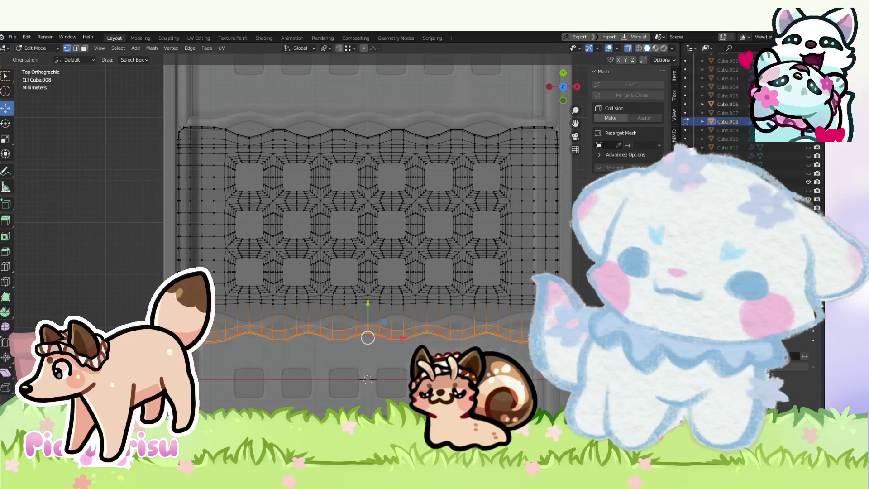
drag(366, 321, 371, 298)
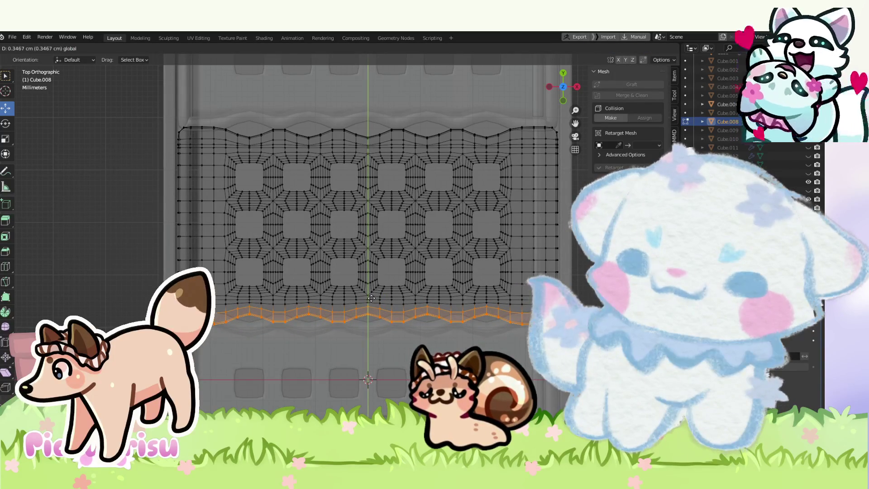
drag(372, 298, 371, 298)
scroll(371, 298, down, 4)
scroll(371, 298, up, 2)
scroll(371, 298, up, 2)
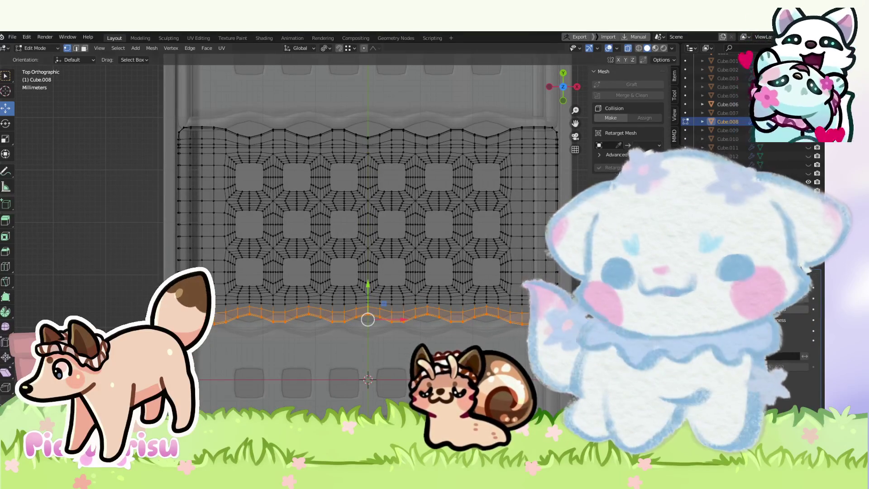
Step: Scale the whole insert panel to 0.8671 along Y and nudge it slightly along Y
key(a)
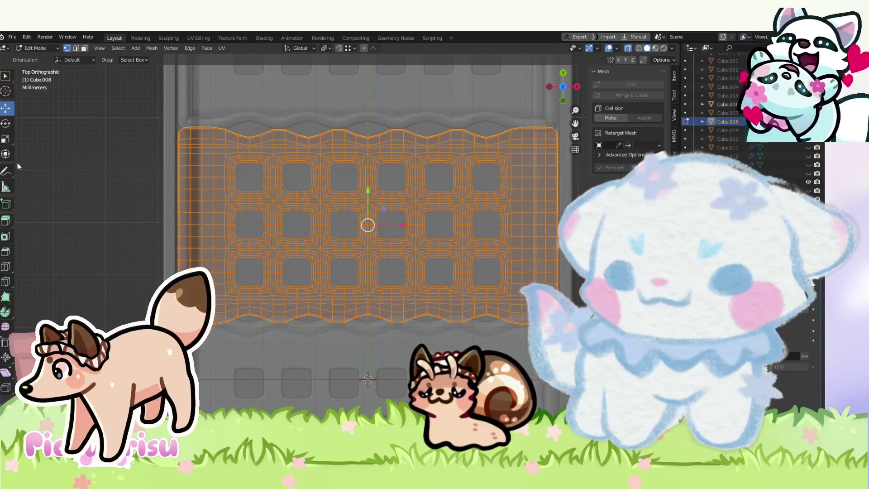
drag(368, 192, 293, 195)
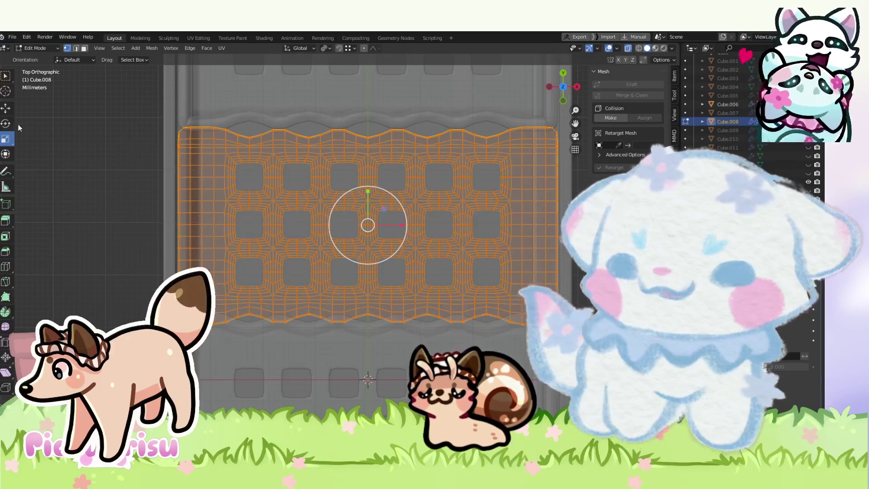
key(g)
key(y)
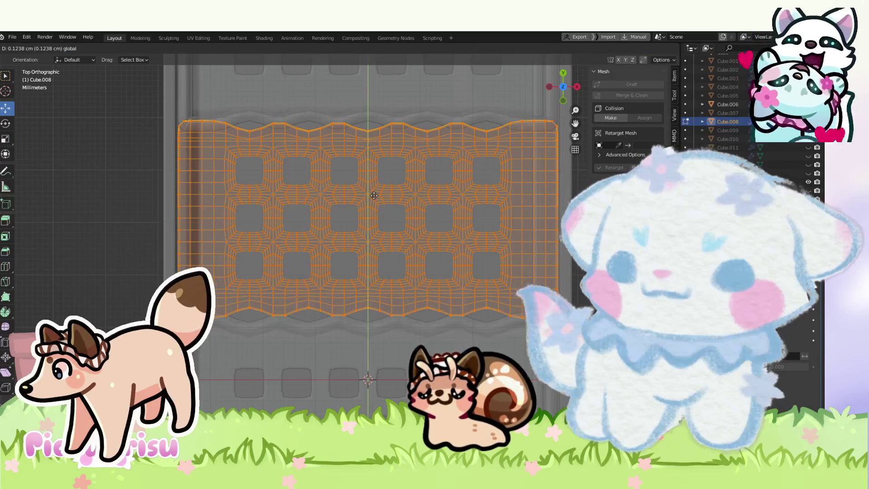
click(374, 195)
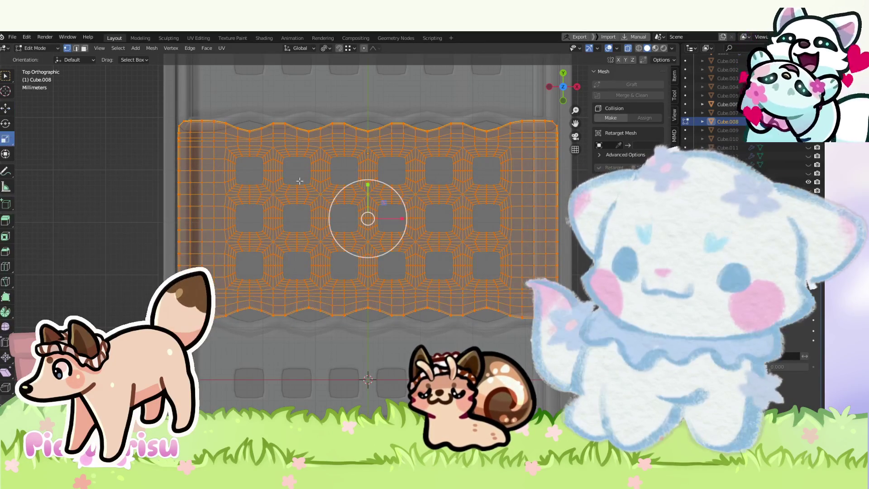
Step: Shrink the panel further to 0.8885 along Y, then deselect it and orbit the trough
drag(368, 185, 367, 192)
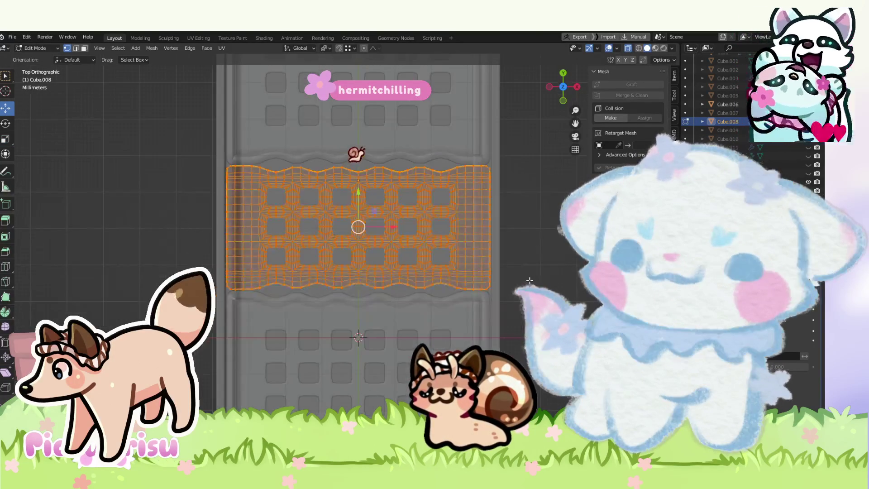
key(alt+a)
mouse_move(366, 199)
mouse_down()
mouse_move(392, 224)
mouse_move(391, 354)
mouse_up()
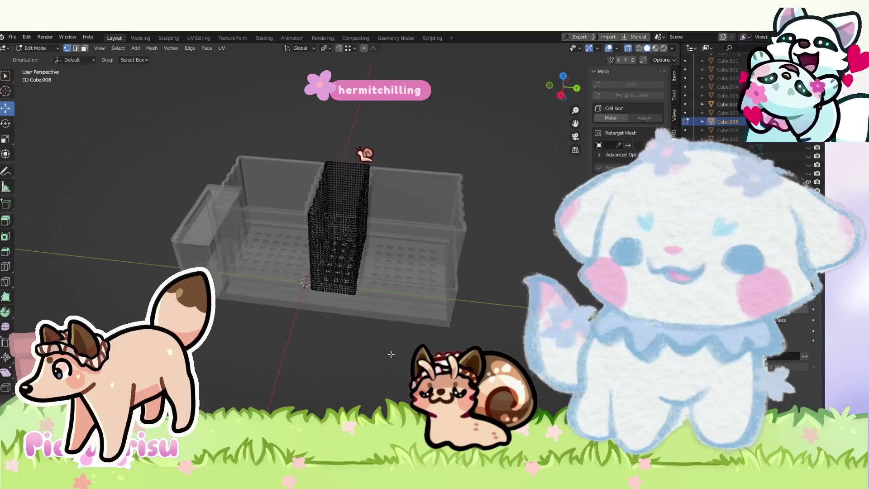
Step: Return to Object Mode and turn off X-ray to view the planter solid
drag(326, 287, 384, 319)
click(40, 48)
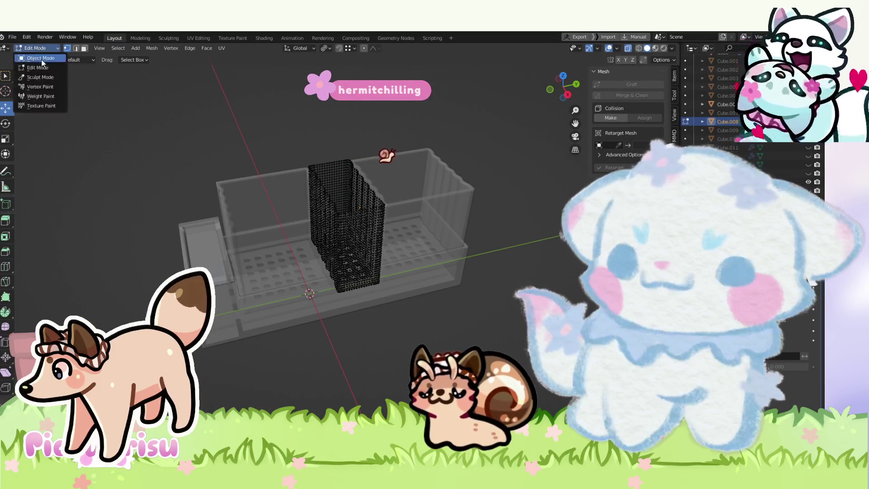
click(34, 58)
mouse_move(297, 229)
mouse_down()
mouse_move(270, 204)
mouse_move(300, 178)
mouse_move(274, 192)
mouse_up()
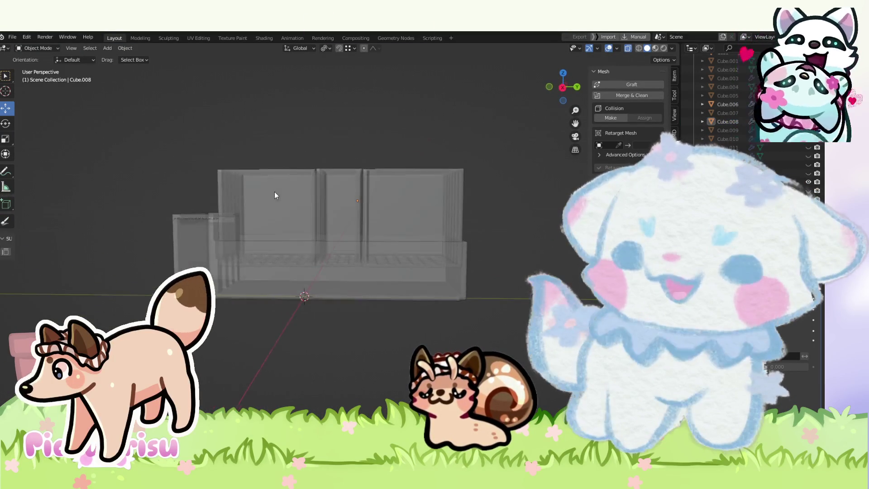
click(629, 48)
mouse_move(330, 178)
mouse_down()
mouse_move(308, 268)
mouse_move(328, 187)
mouse_move(273, 254)
mouse_move(364, 194)
mouse_move(315, 212)
mouse_up()
Step: Select the three basket inserts from the front view and enter Edit Mode on them
click(272, 258)
scroll(273, 258, up, 3)
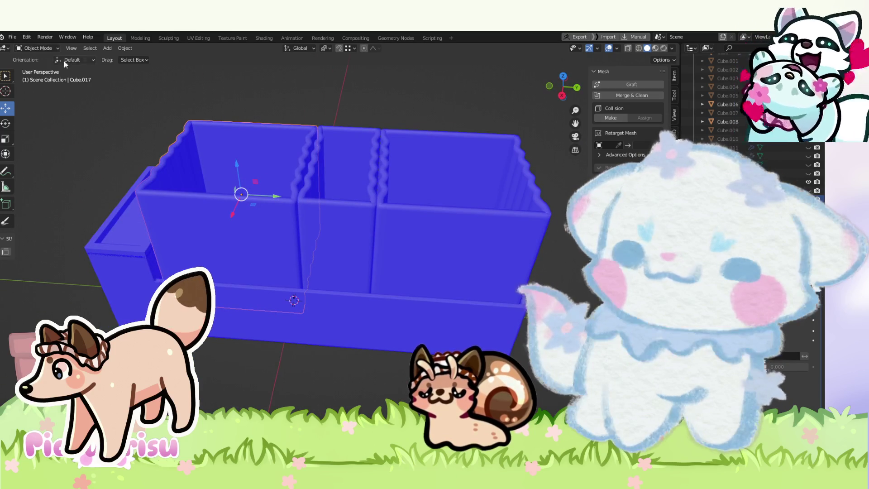
click(316, 237)
shift+click(440, 240)
key(KP_3)
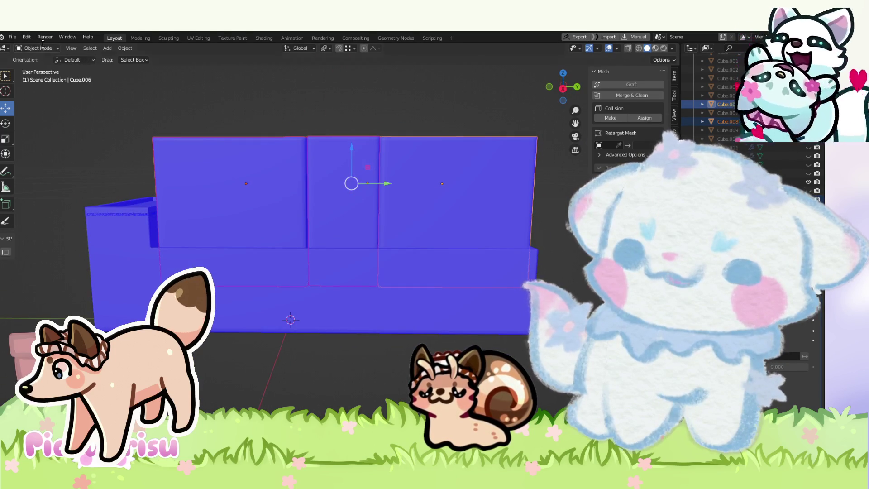
click(40, 48)
click(38, 68)
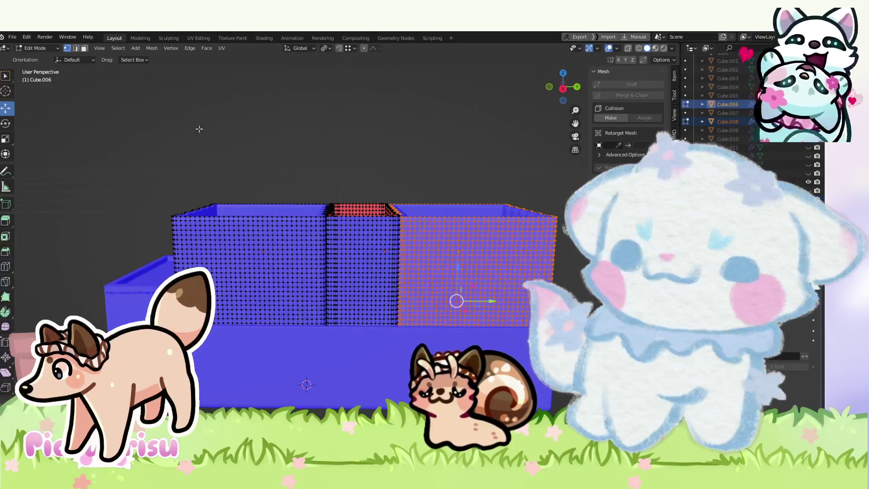
Step: In Right view, select the baskets' top vertex strip and try extruding it upward
click(563, 89)
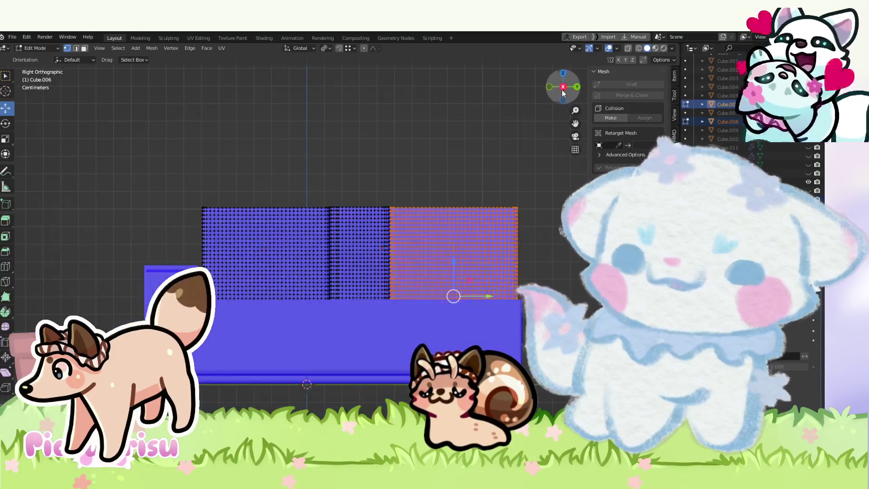
drag(207, 210, 509, 234)
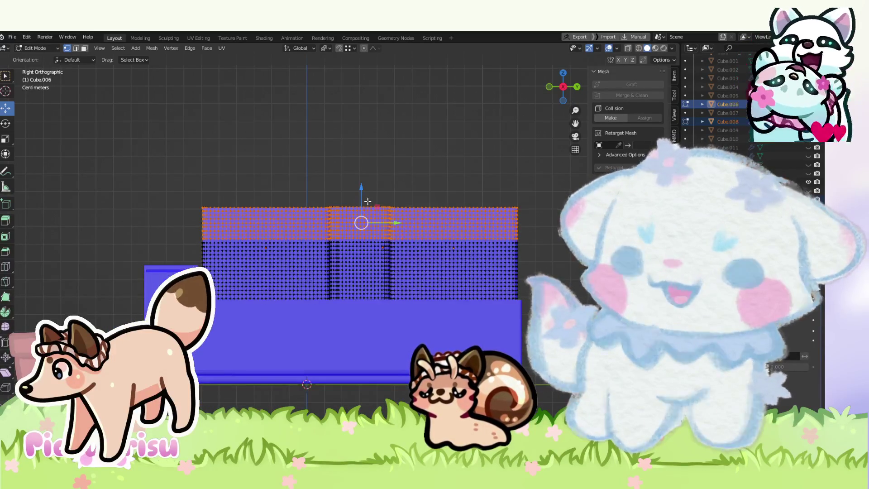
key(e)
click(368, 130)
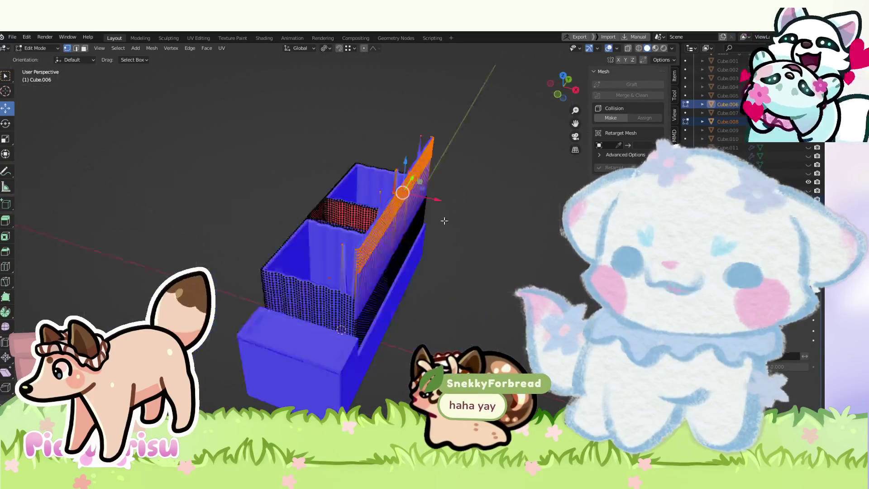
drag(444, 220, 557, 104)
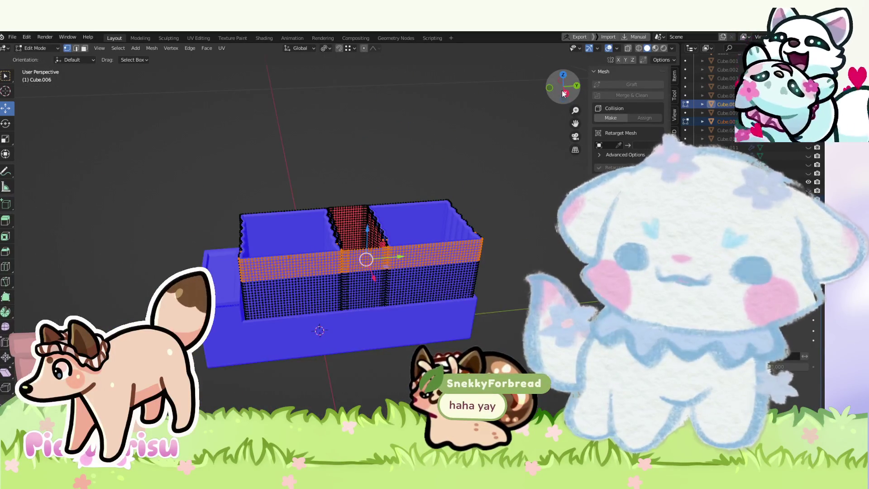
click(564, 94)
Step: With X-ray on, reselect the top vertex strip and raise it 2.391 cm along Z
key(alt+z)
mouse_move(151, 140)
mouse_down()
mouse_move(174, 155)
mouse_move(525, 245)
mouse_move(107, 170)
mouse_move(125, 153)
mouse_up()
click(513, 270)
scroll(355, 193, up, 2)
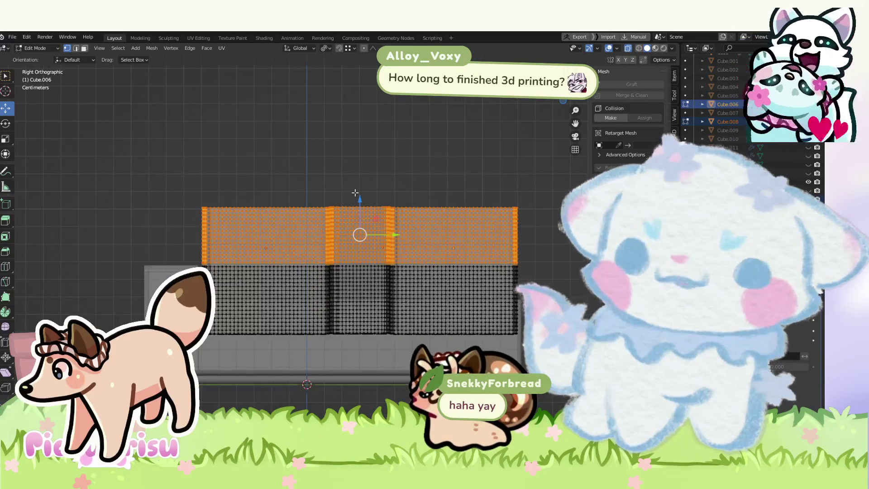
drag(355, 193, 345, 158)
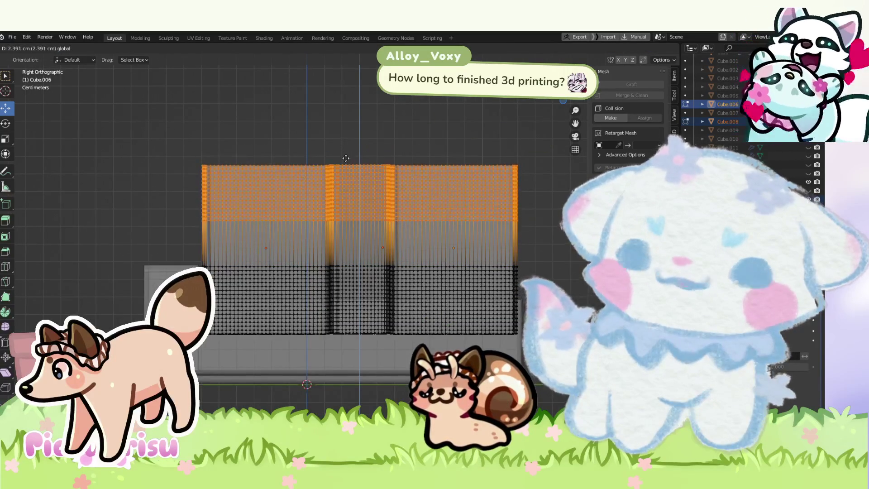
mouse_move(346, 158)
mouse_down()
mouse_move(345, 201)
mouse_move(444, 274)
mouse_move(335, 212)
mouse_up()
click(37, 48)
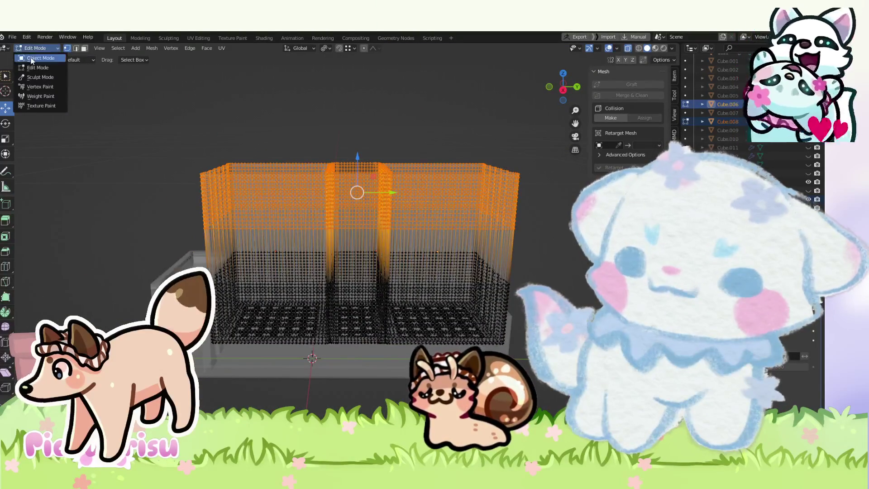
Step: Return to Object Mode and show the planter's three taller baskets solid from the front
click(32, 59)
scroll(300, 270, down, 3)
mouse_move(300, 270)
mouse_down()
mouse_move(454, 229)
mouse_move(457, 291)
mouse_move(281, 292)
mouse_move(303, 215)
mouse_up()
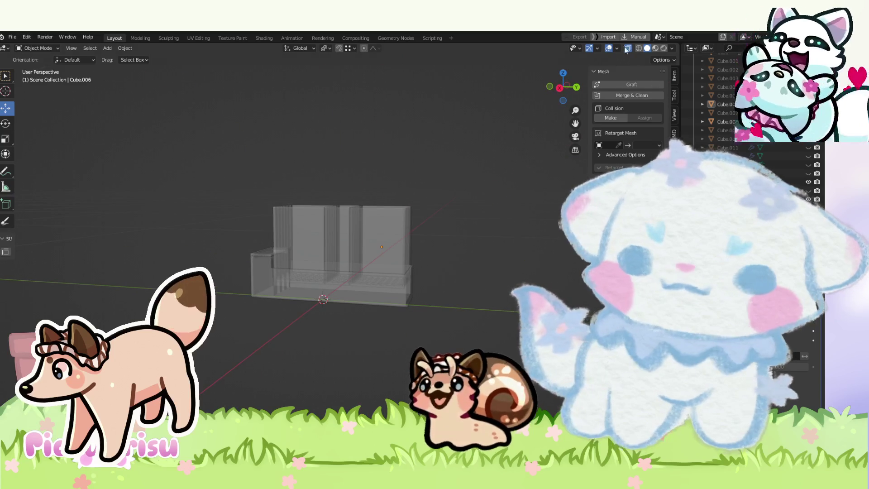
click(628, 48)
scroll(406, 211, up, 2)
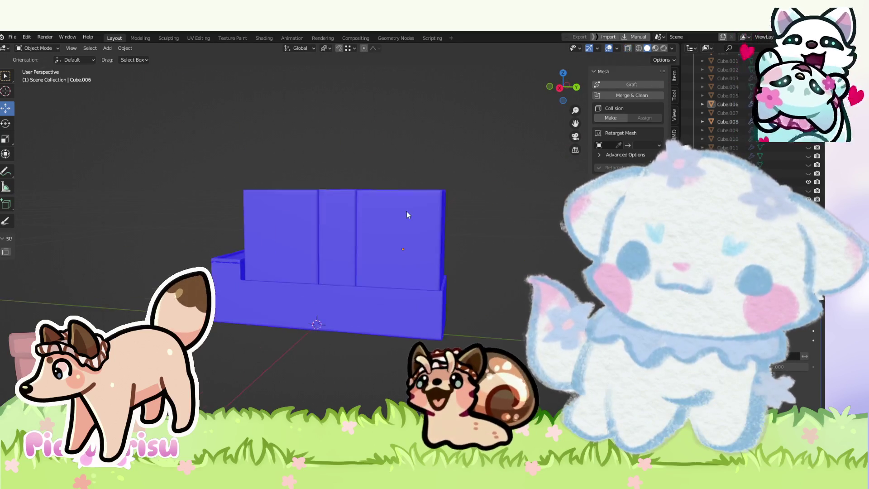